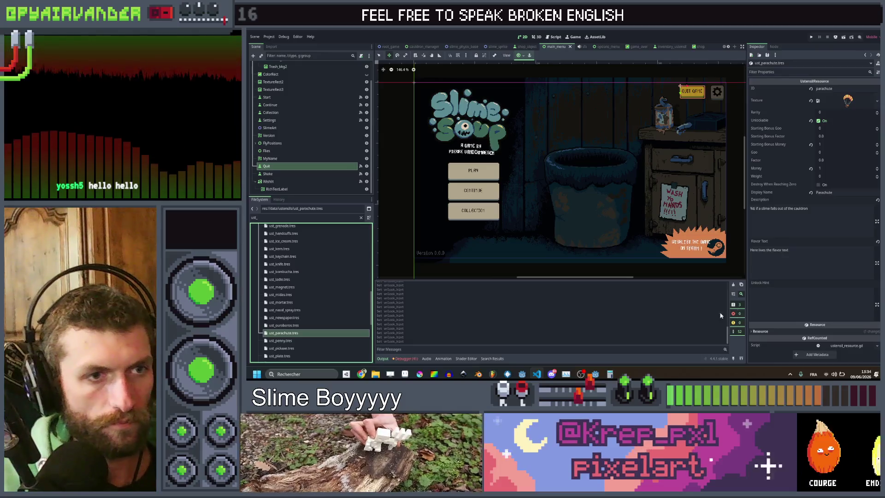
# Step: Paste the unlock hints into the parachute and plate ustensil resources, the plate's about emptying the cauldron
pyautogui.click(811, 304)
pyautogui.write('Have an ustensil fall out of the cauldron')
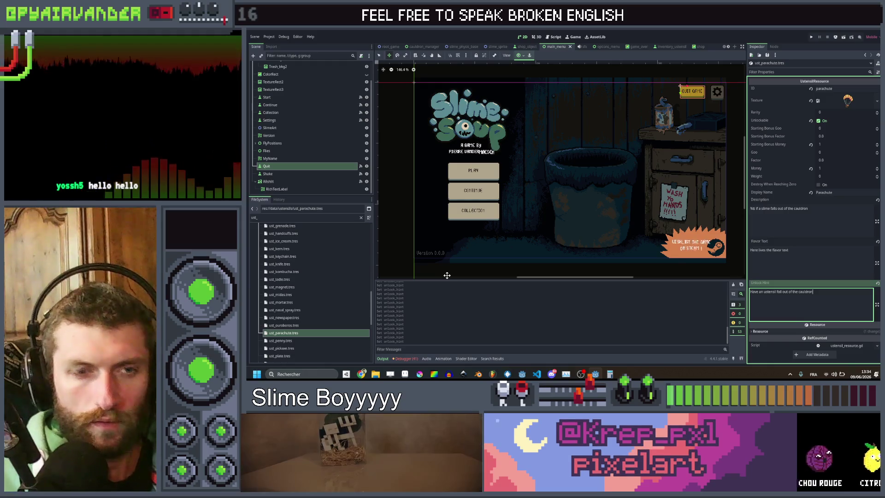
pyautogui.scroll(-2, 328, 346)
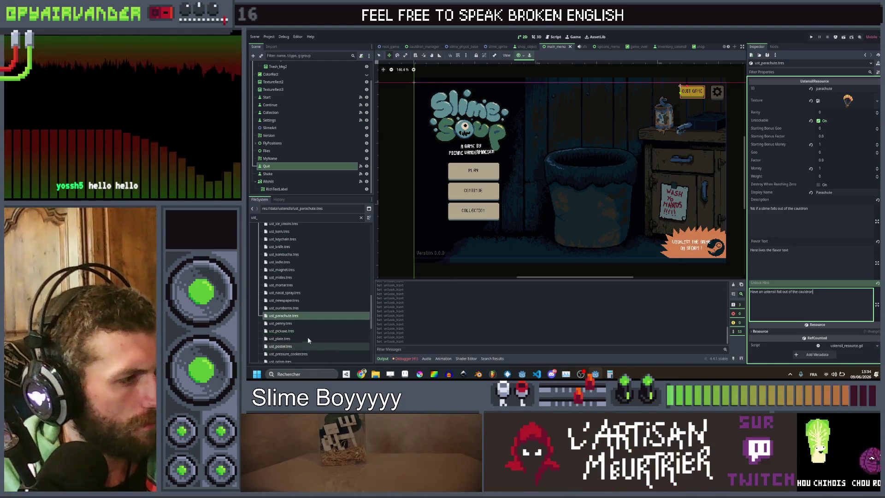
pyautogui.click(281, 339)
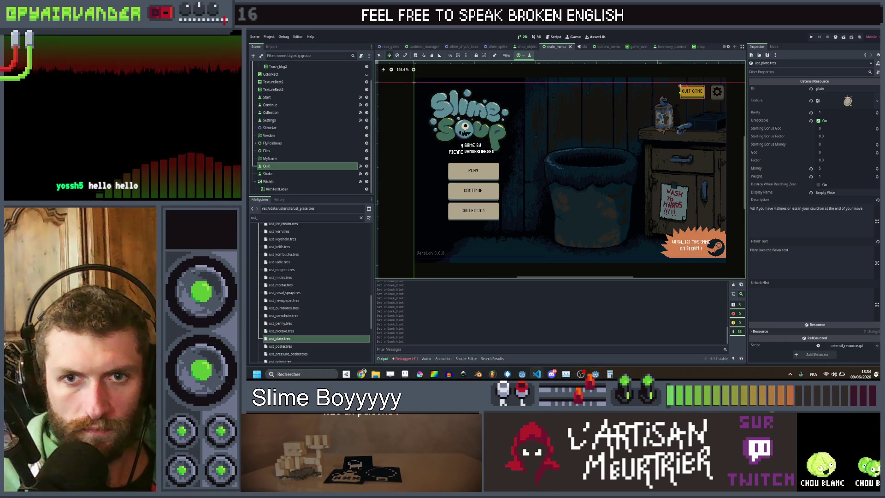
pyautogui.write('Have an empty cauldron at the end of a round')
pyautogui.click(823, 292)
pyautogui.hotkey('ctrl', 'v')
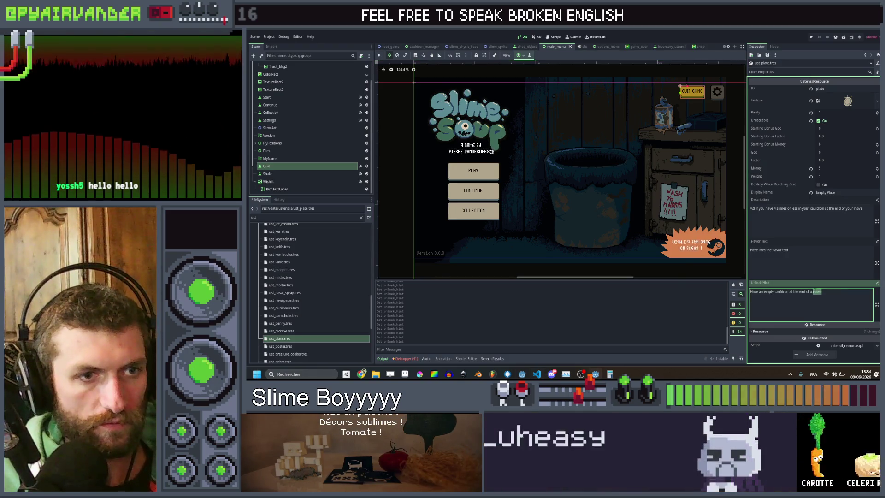
pyautogui.write('urn')
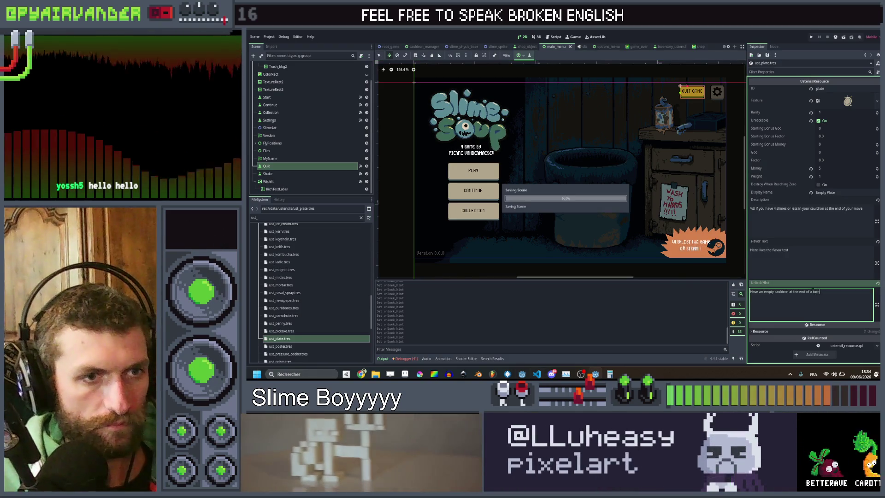
# Step: Give the poster ustensil the unlock hint 'Buy a Sticker'
pyautogui.click(295, 348)
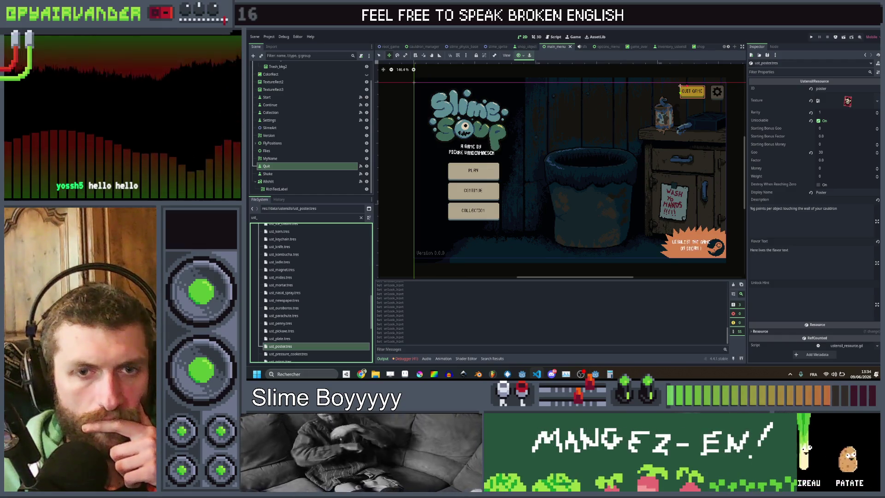
pyautogui.click(787, 293)
pyautogui.write('Buy a sticker')
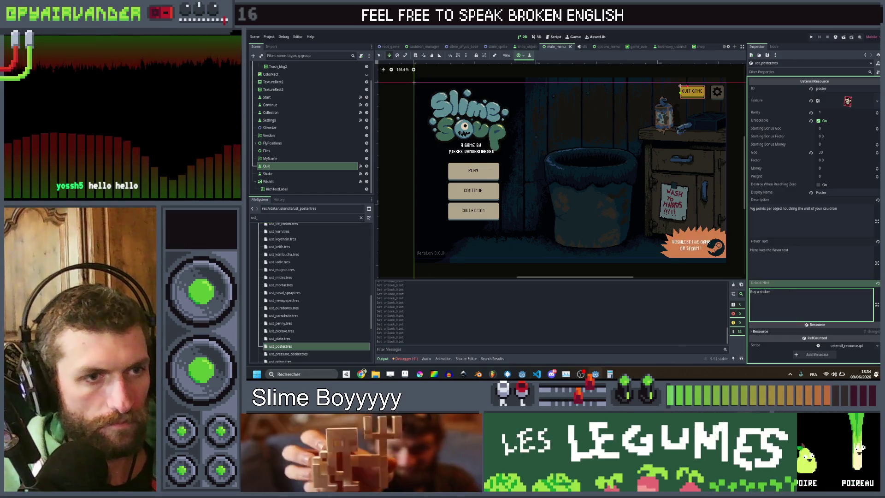
pyautogui.press('BackSpace')
pyautogui.write('S')
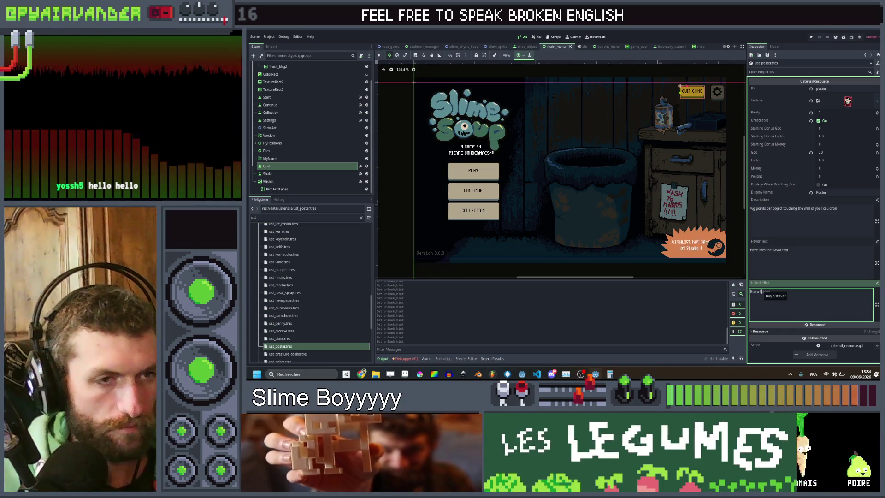
# Step: Paste the prism's 30-slime line hint and the rolling pin's 10-slime line hint
pyautogui.scroll(-2, 299, 328)
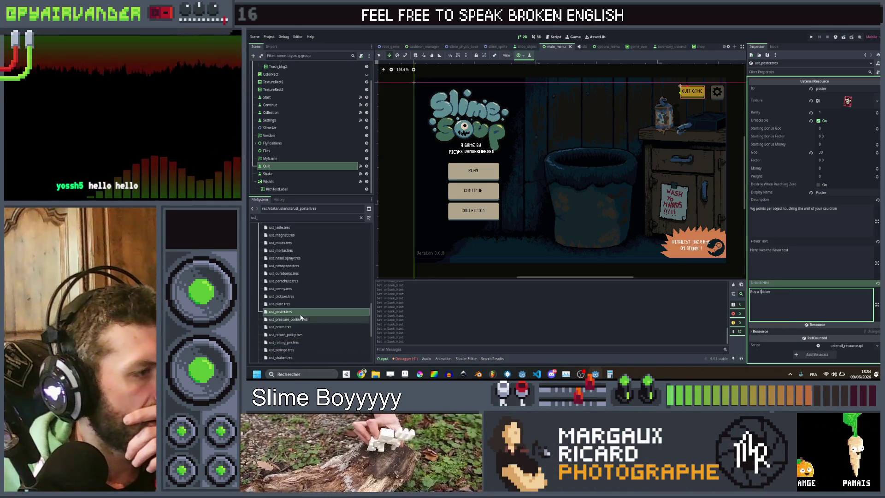
pyautogui.click(299, 328)
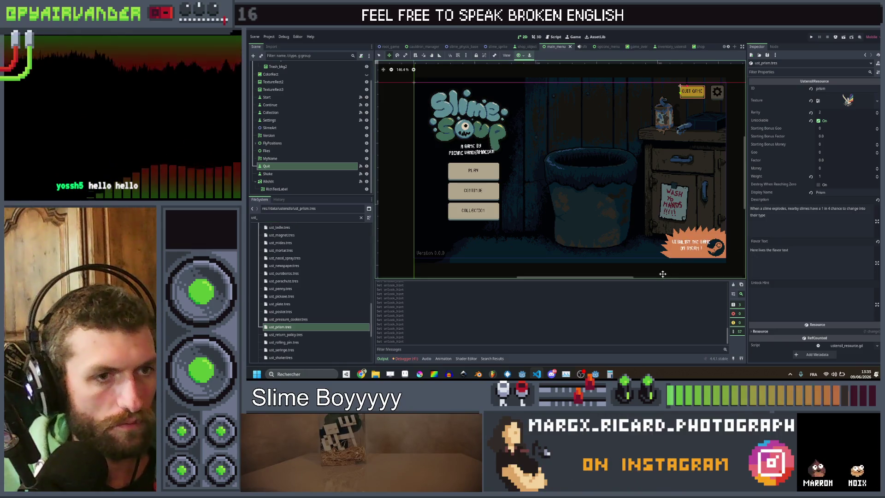
pyautogui.click(769, 302)
pyautogui.hotkey('ctrl', 'v')
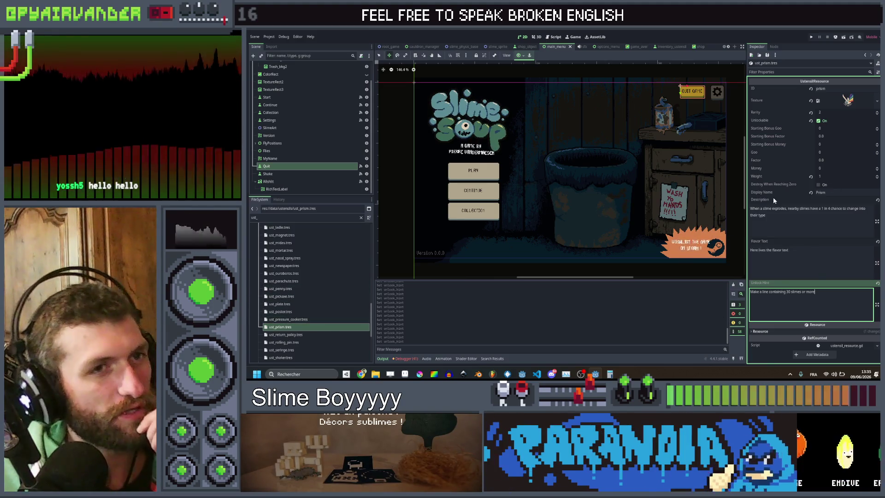
pyautogui.scroll(-2, 300, 314)
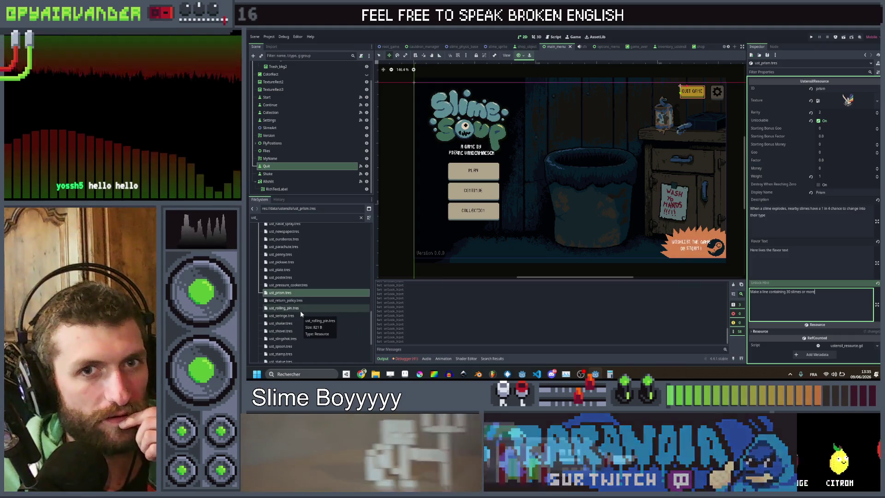
pyautogui.click(300, 310)
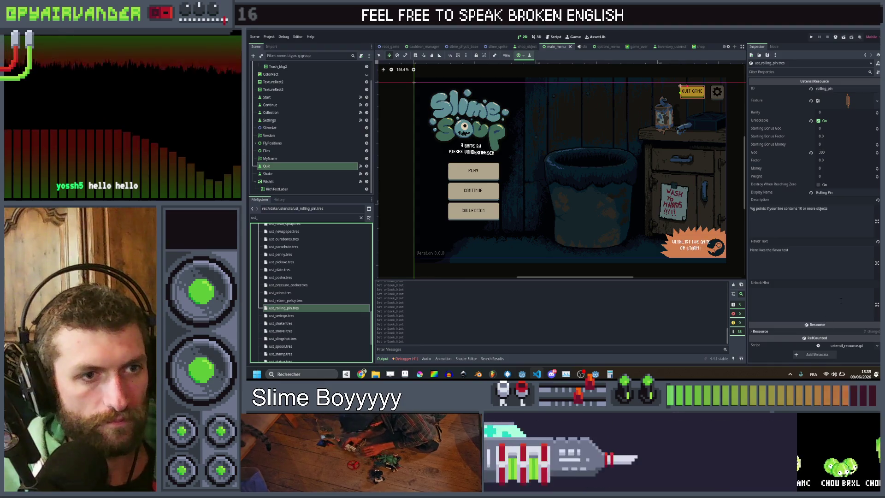
pyautogui.click(847, 290)
pyautogui.write('Make a line containing 10 slimes or more')
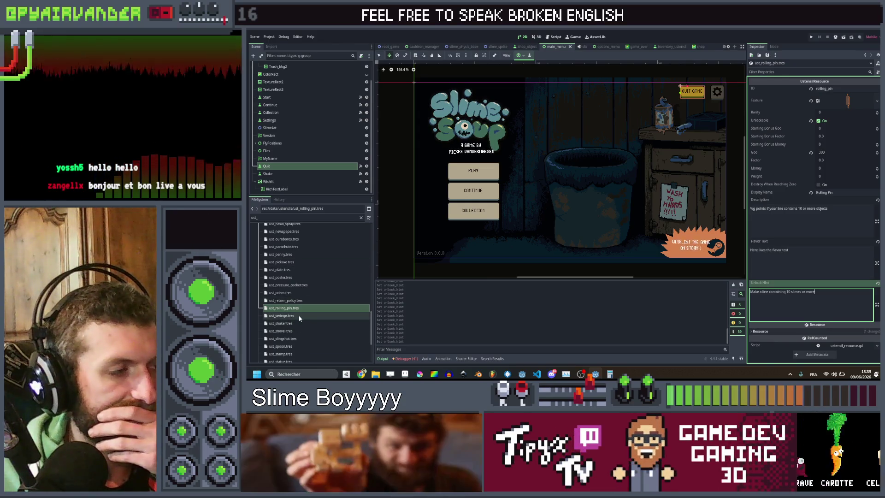
# Step: Give the shaker the hint 'Reach day 8' and the uranium the 2000-points-in-one-move hint
pyautogui.click(298, 324)
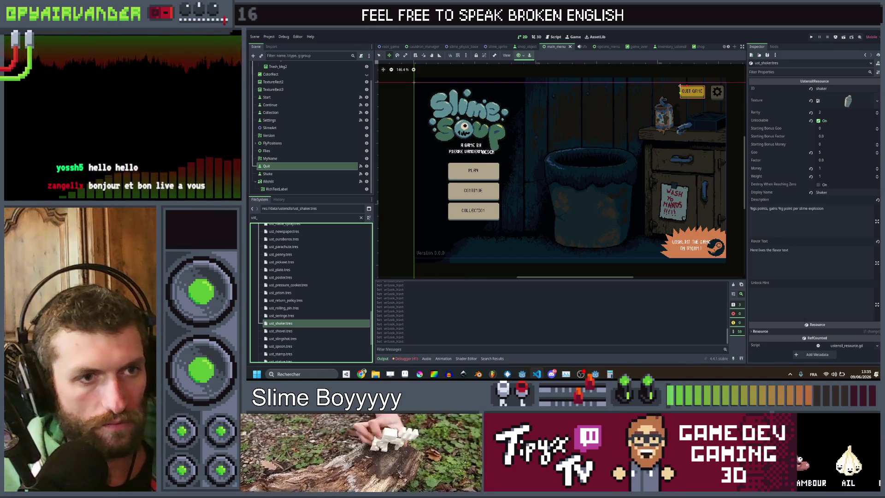
pyautogui.click(811, 302)
pyautogui.write('Reach day 8')
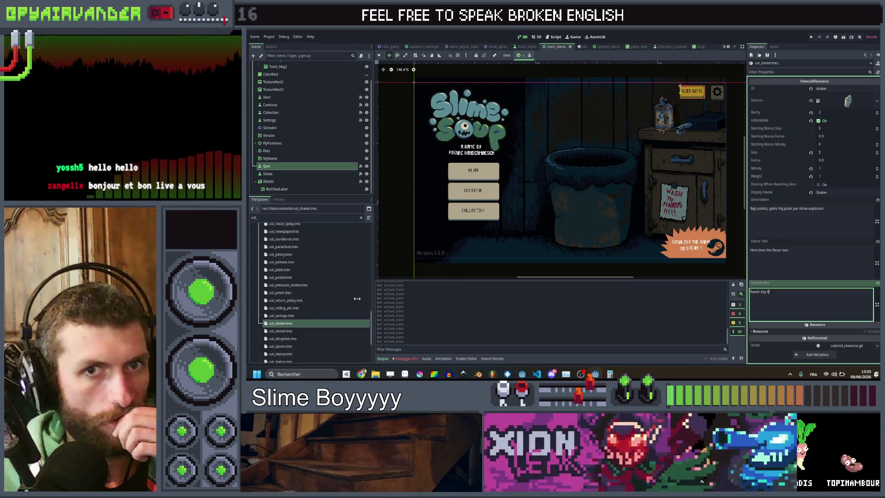
pyautogui.scroll(-1, 292, 322)
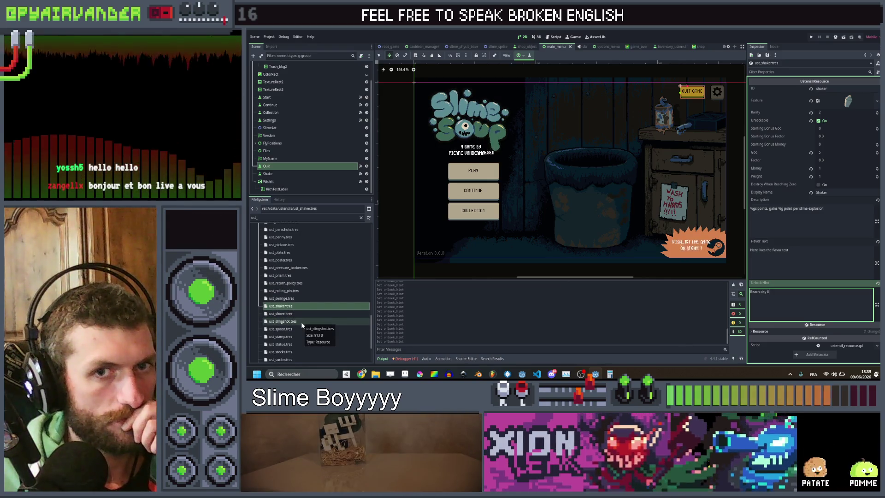
pyautogui.scroll(-1, 301, 322)
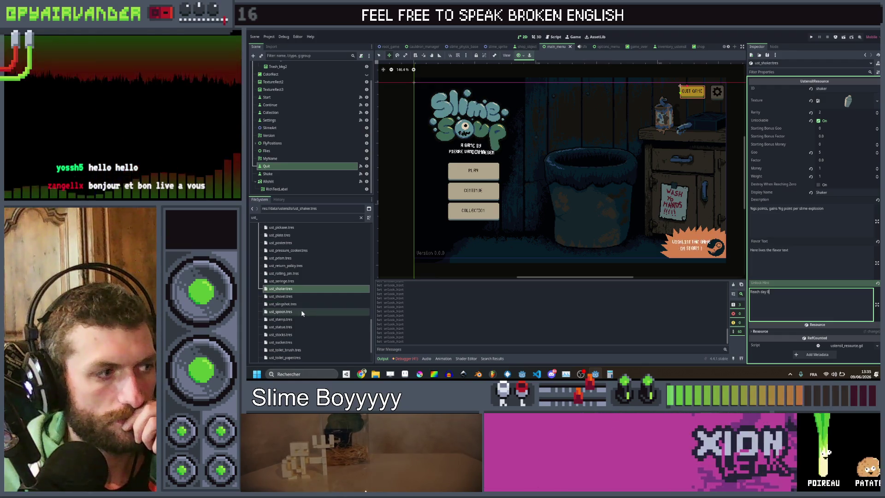
pyautogui.scroll(-2, 302, 337)
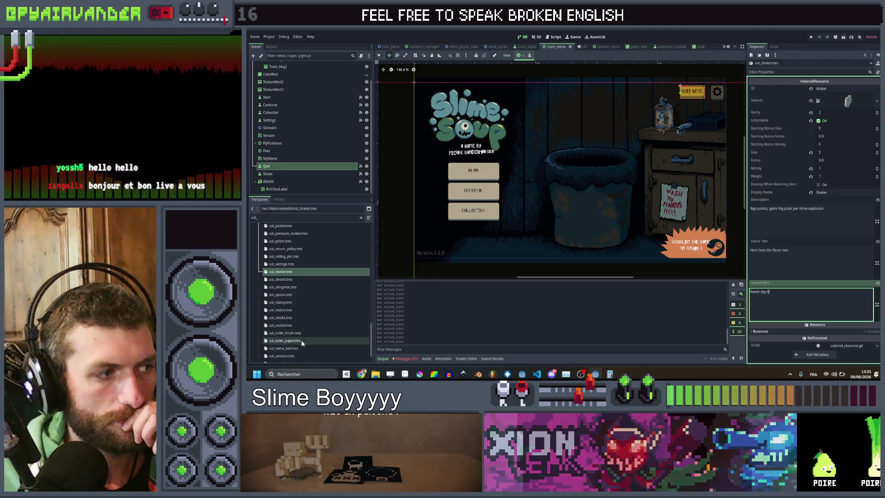
pyautogui.click(300, 345)
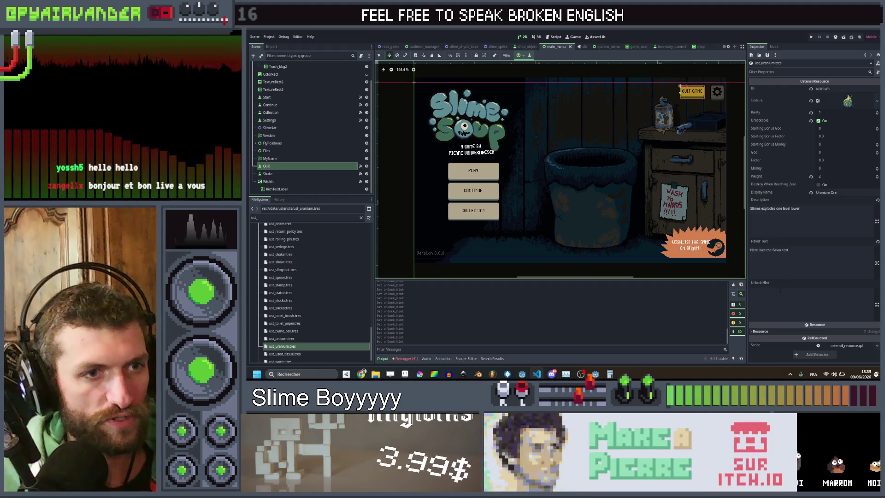
pyautogui.click(780, 290)
pyautogui.write('Reach a score of 2000 in a single move')
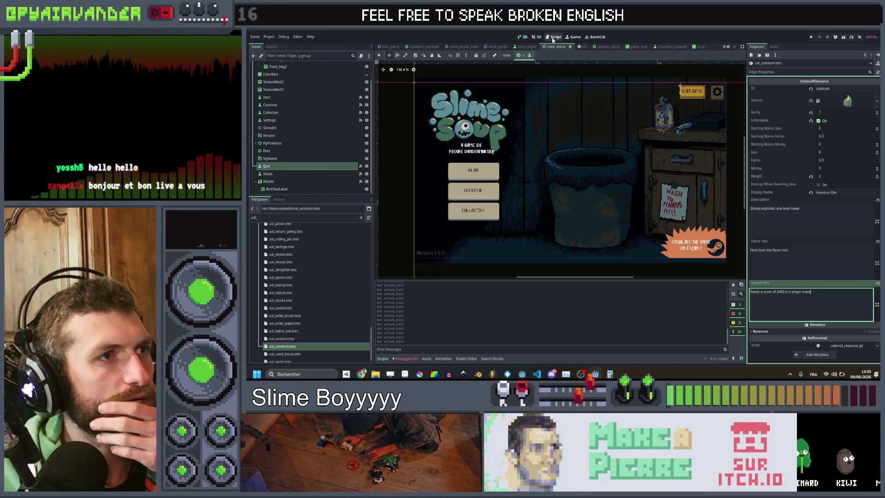
pyautogui.click(554, 37)
# Step: Prefix line 44's unlock hint in ustensil_resource.gd with 'Unlock : ', then save and run the game
pyautogui.scroll(-10, 412, 171)
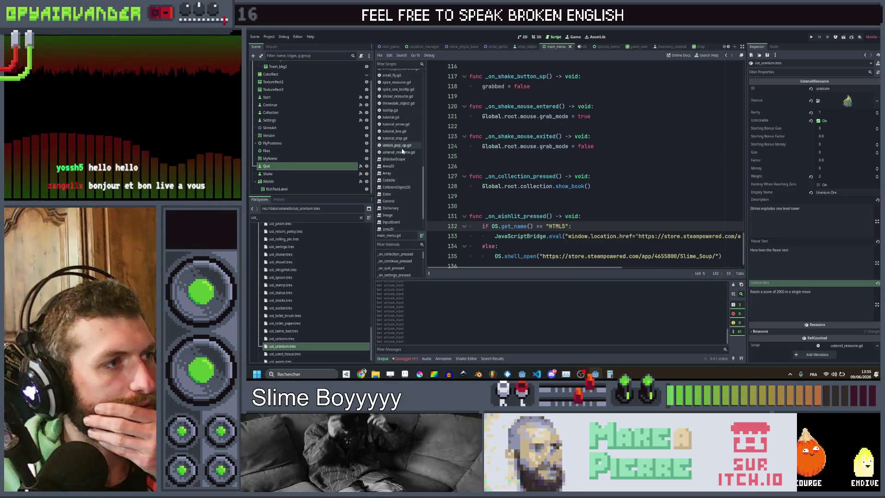
pyautogui.click(399, 152)
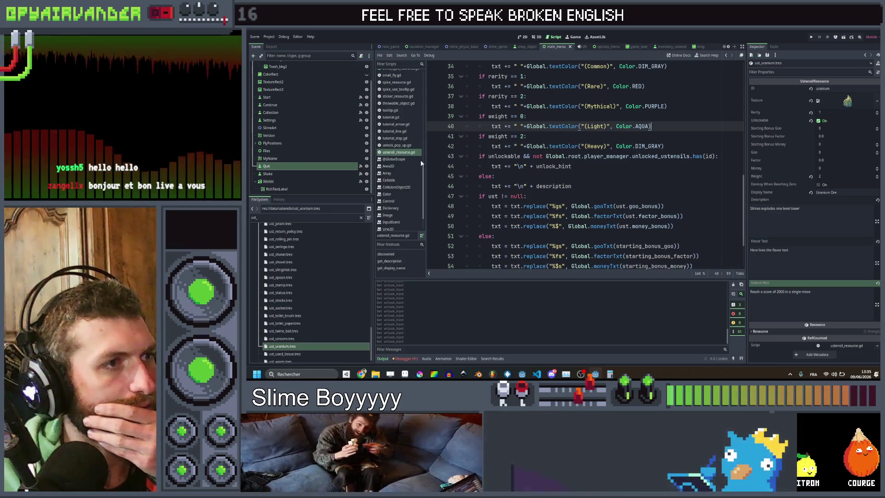
pyautogui.scroll(2, 420, 159)
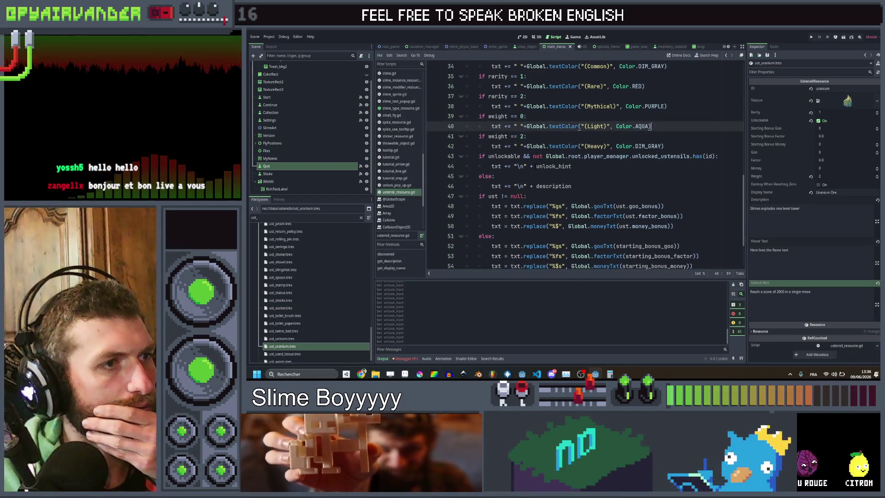
pyautogui.click(524, 166)
pyautogui.write('Unlock :')
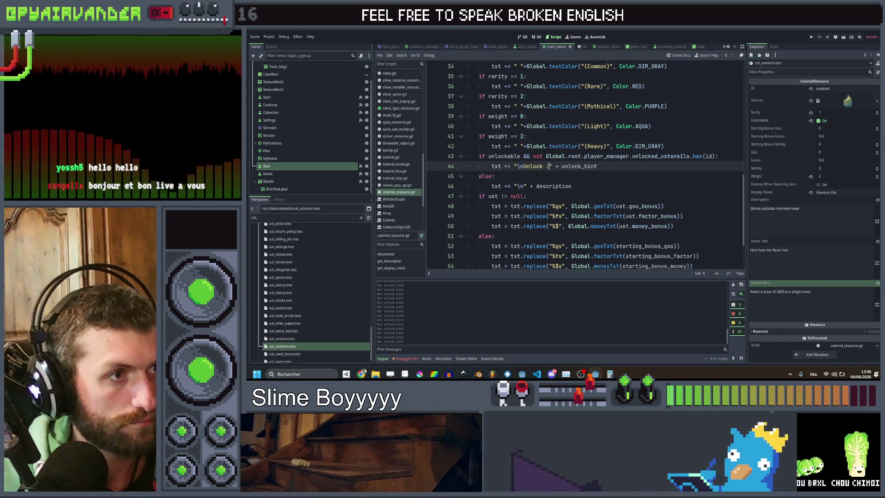
pyautogui.click(536, 176)
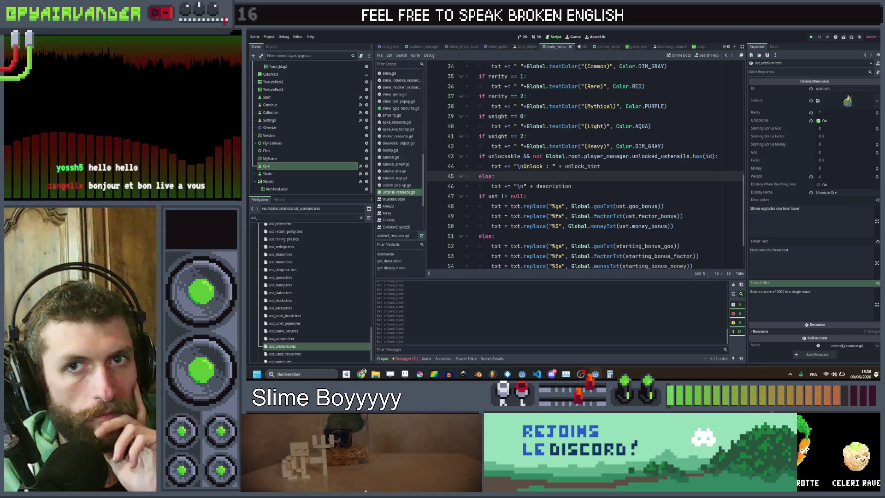
pyautogui.hotkey('ctrl', 's')
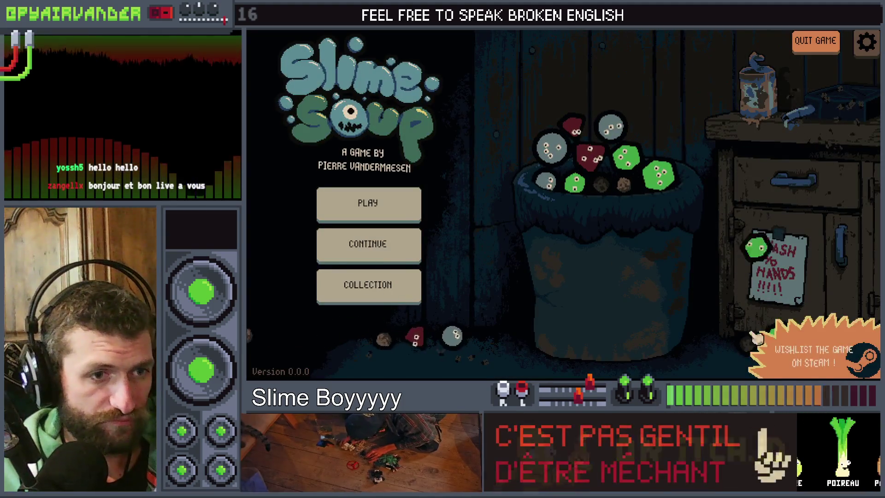
pyautogui.click(811, 362)
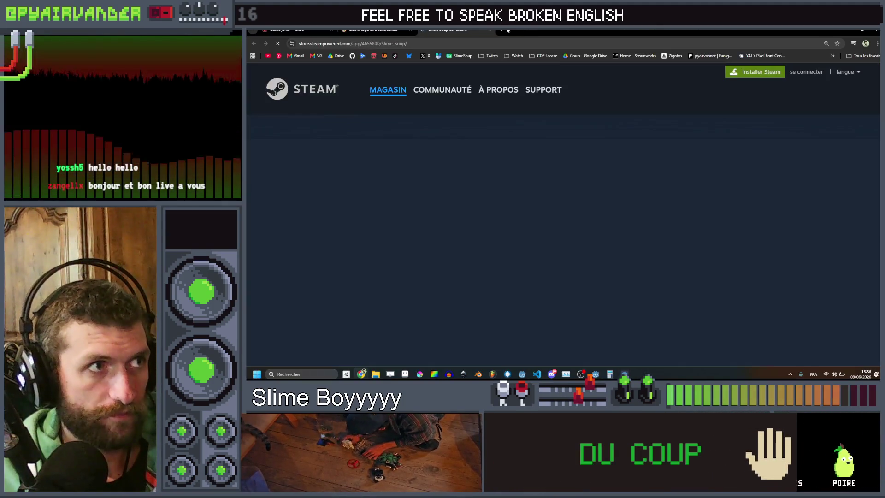
pyautogui.click(490, 30)
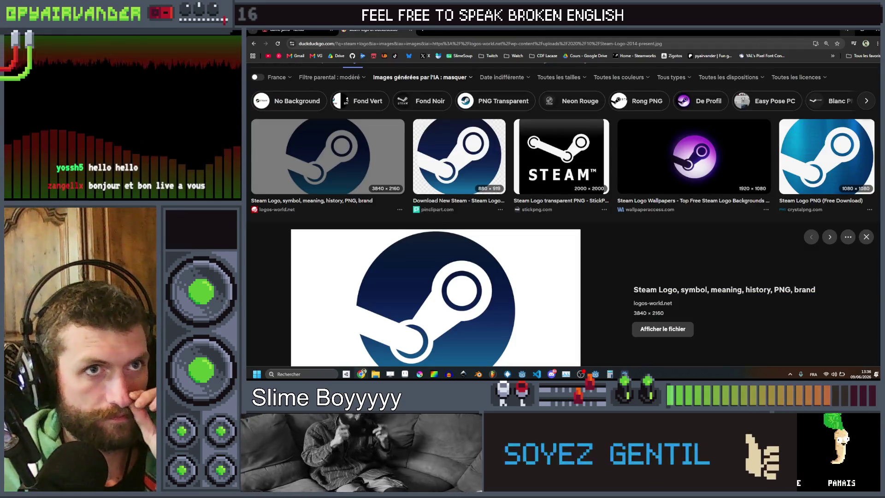
pyautogui.hotkey('alt', 'Tab')
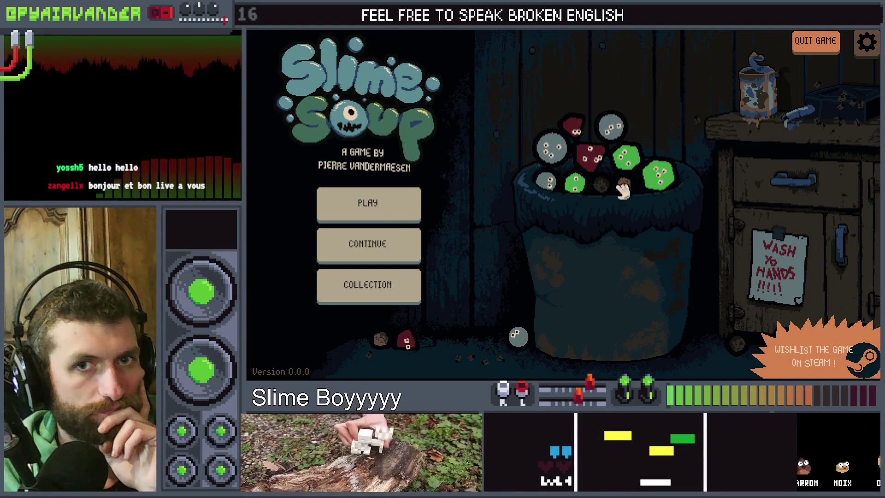
# Step: View locked ustensils' unlock hints in the game's Collection book, then return to Godot
pyautogui.click(383, 277)
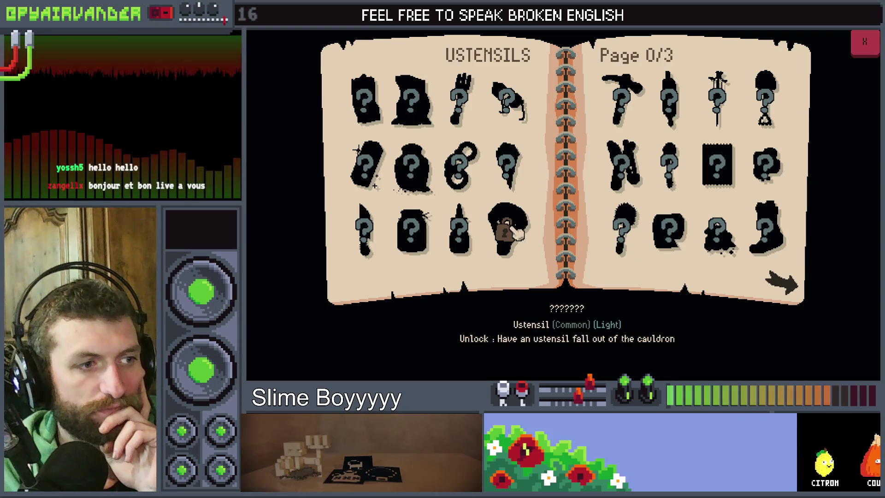
pyautogui.press('F8')
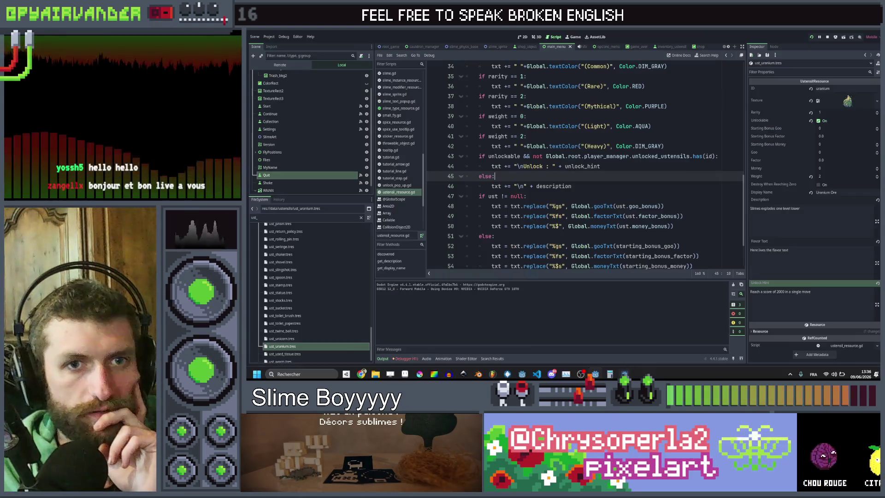
# Step: Wrap line 44's unlock string in Global.textColor(..., Global.blue), save, and bring the game back
pyautogui.click(514, 166)
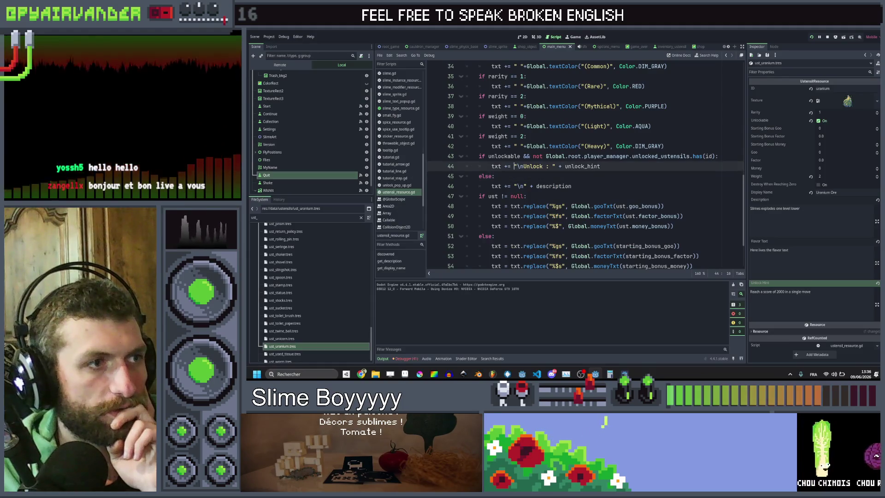
pyautogui.write('Global.c')
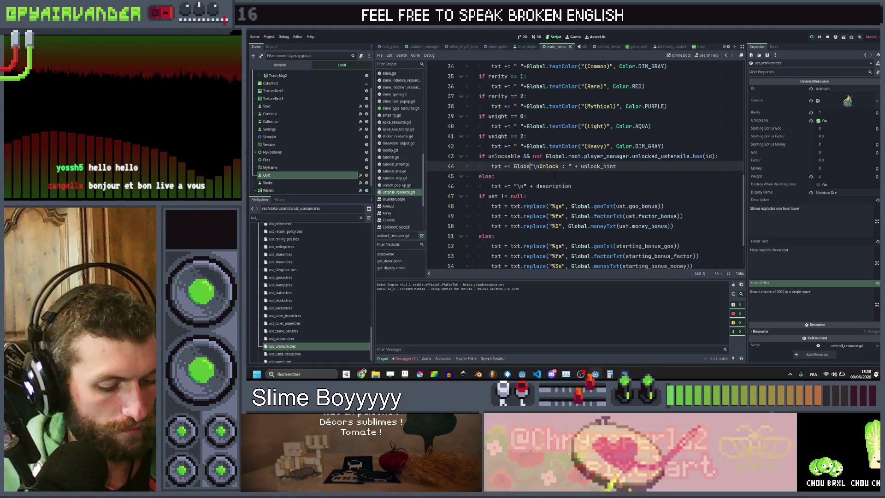
pyautogui.press('BackSpace')
pyautogui.write('tr')
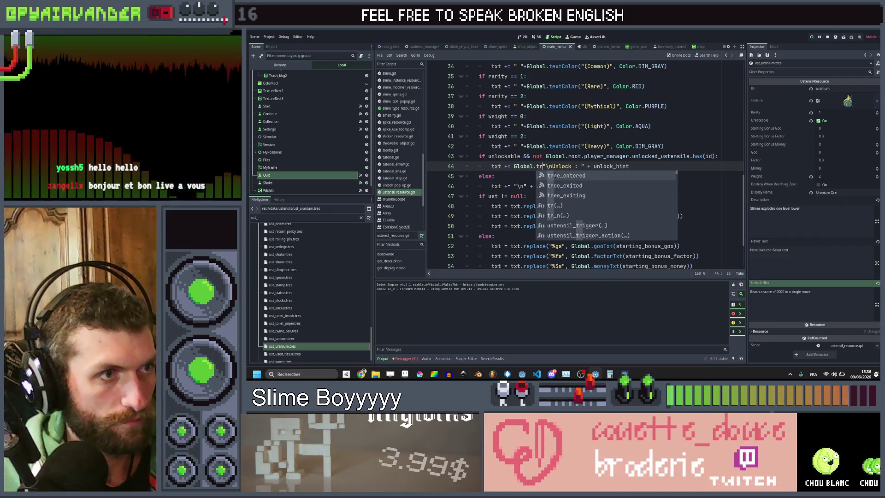
pyautogui.write('extCo')
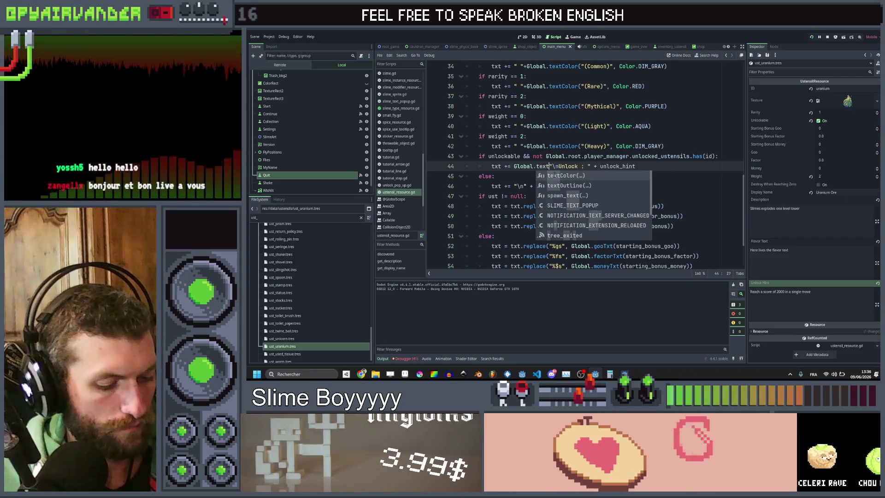
pyautogui.write('lor(')
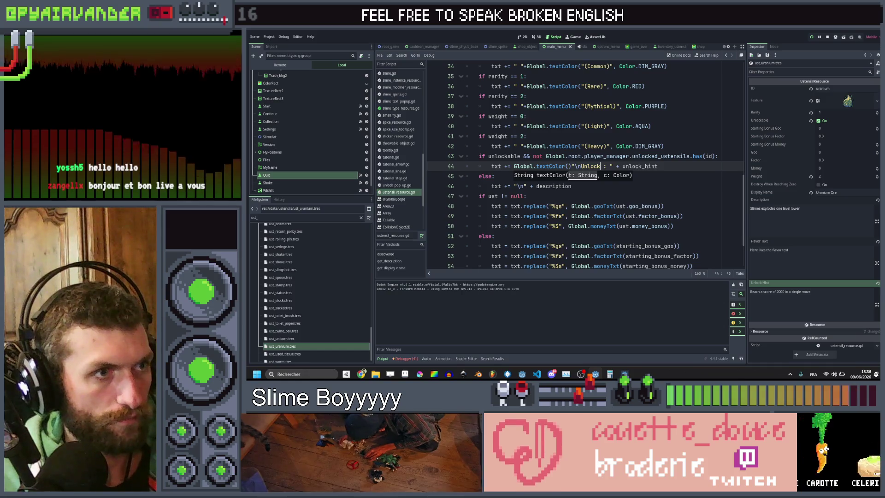
pyautogui.click(572, 166)
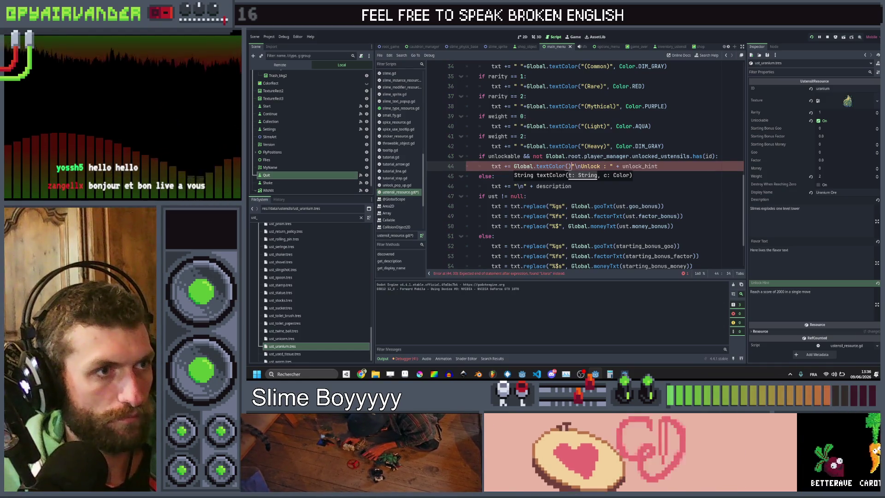
pyautogui.press('BackSpace')
pyautogui.press('End')
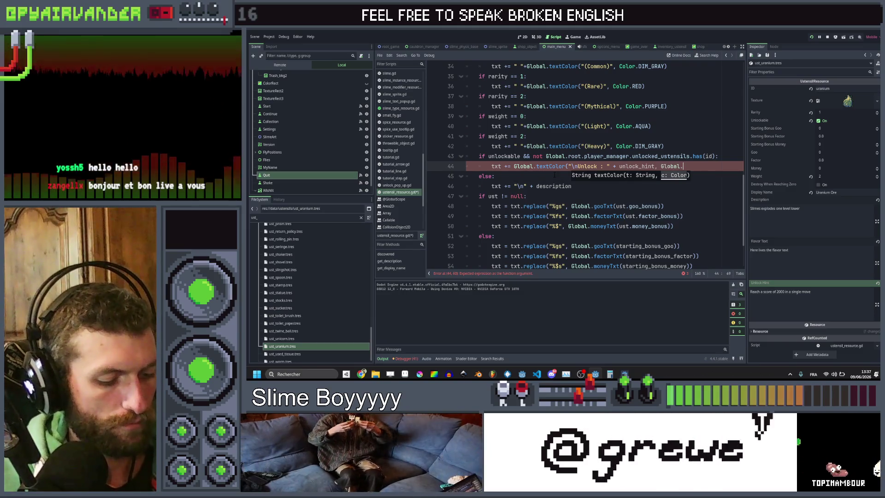
pyautogui.write('.blue')
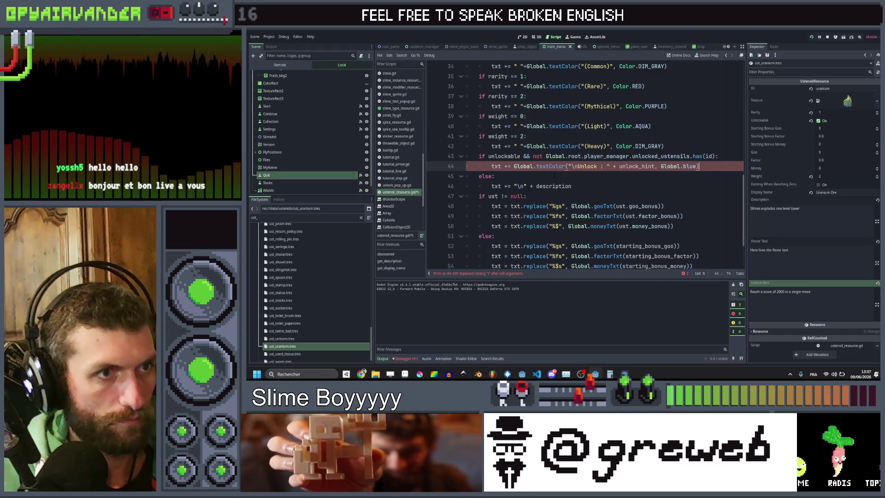
pyautogui.hotkey('ctrl', 's')
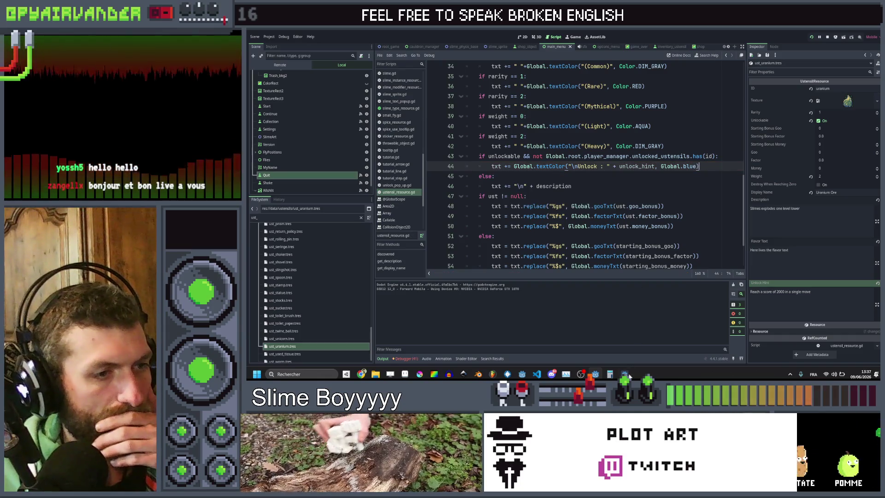
pyautogui.click(630, 374)
pyautogui.moveTo(511, 238)
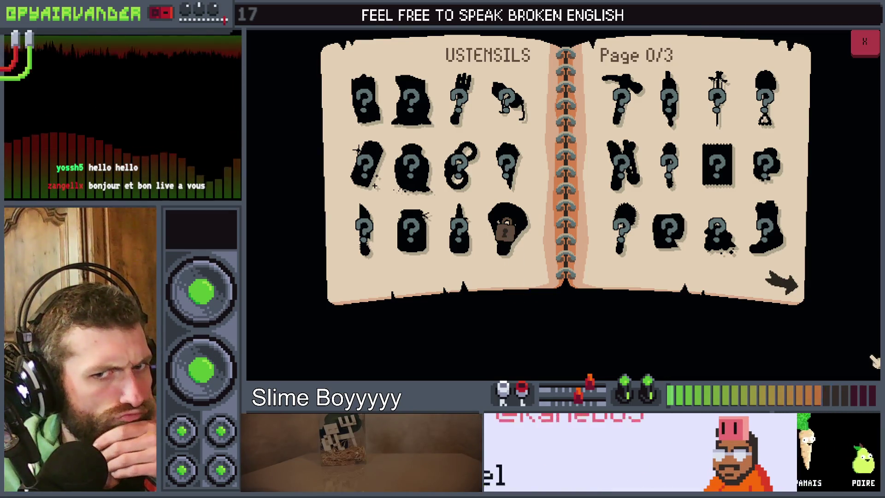
# Step: Place the caret at the end of the else line in the Godot script
pyautogui.hotkey('alt', 'Tab')
pyautogui.click(649, 189)
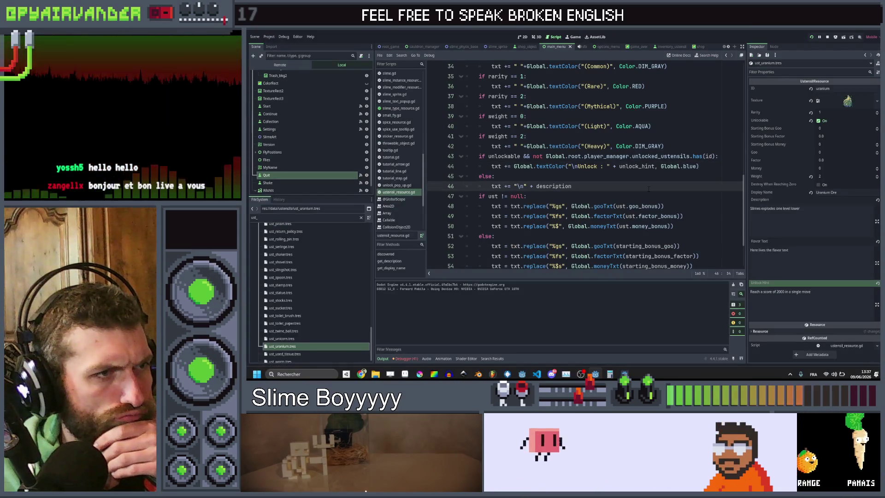
pyautogui.click(650, 178)
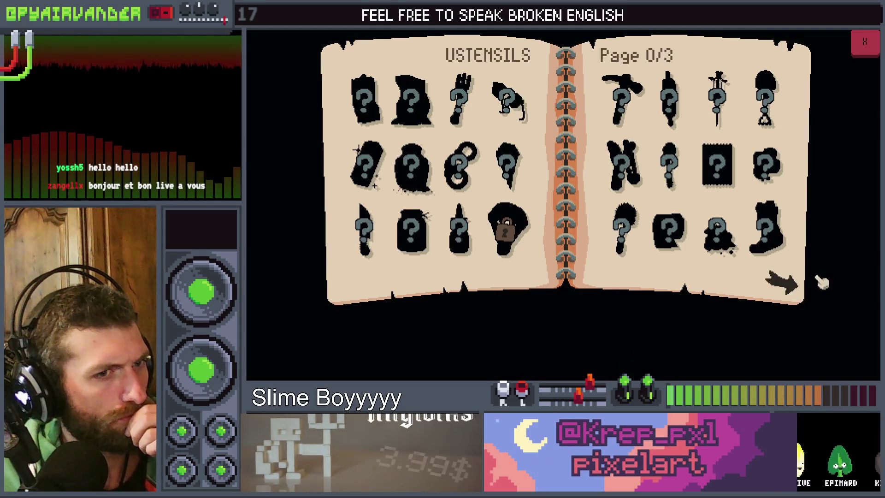
# Step: Turn the Ustensils book to Page 2/3, then open collection_hidden.png in Aseprite
pyautogui.click(782, 283)
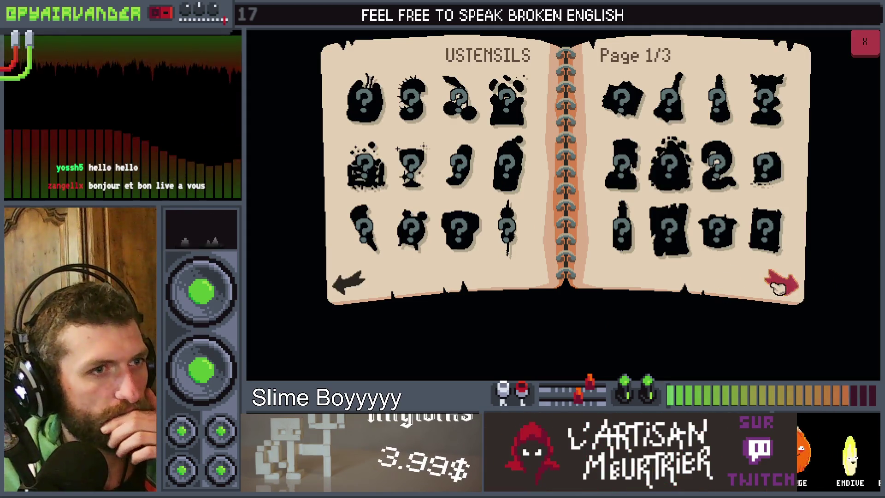
pyautogui.click(780, 283)
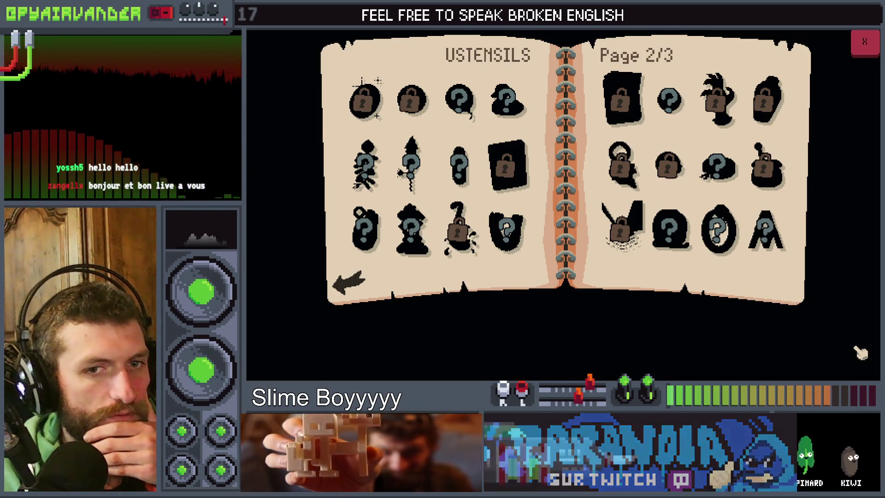
pyautogui.hotkey('alt', 'Tab')
pyautogui.click(806, 42)
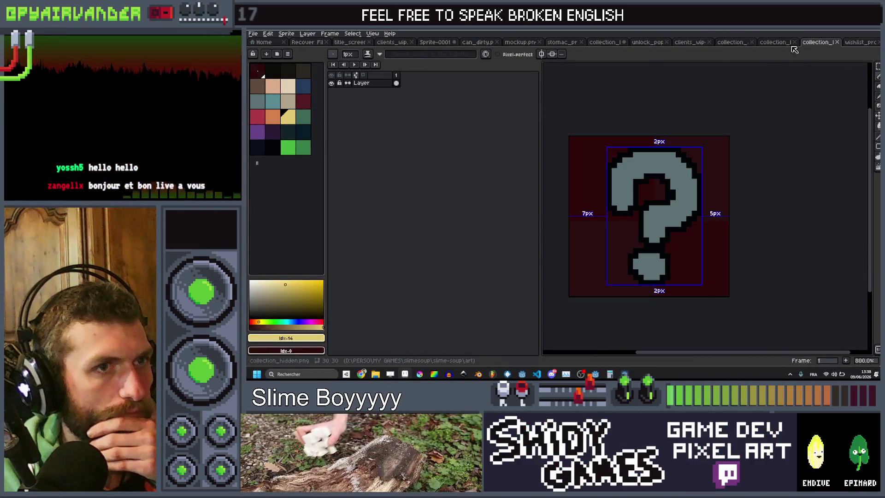
# Step: Fill the collection_hidden question mark with brown and save the sprite
pyautogui.keyDown('alt'); pyautogui.click(687, 207); pyautogui.keyUp('alt')
pyautogui.press('g')
pyautogui.click(686, 207)
pyautogui.hotkey('ctrl', 's')
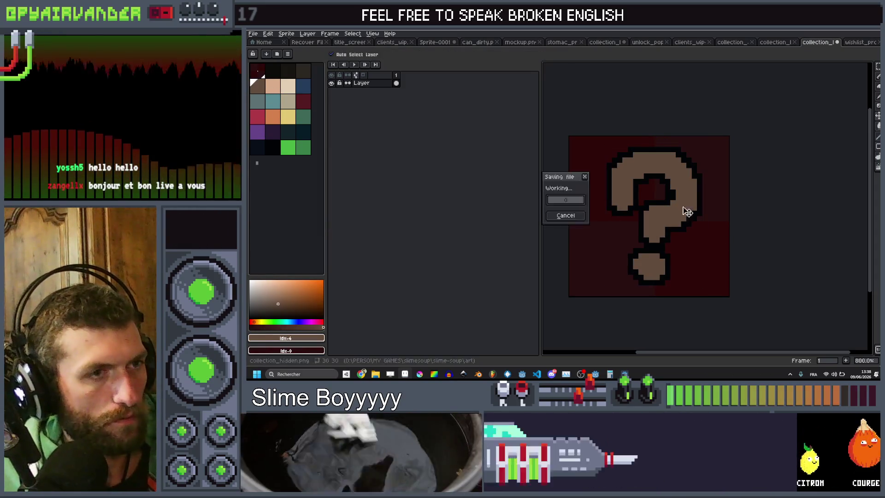
pyautogui.press('Return')
# Step: Recolour the lock sprite's body blue-grey and its keyhole blue
pyautogui.hotkey('ctrl', 'shift', 'Tab')
pyautogui.scroll(1, 730, 209)
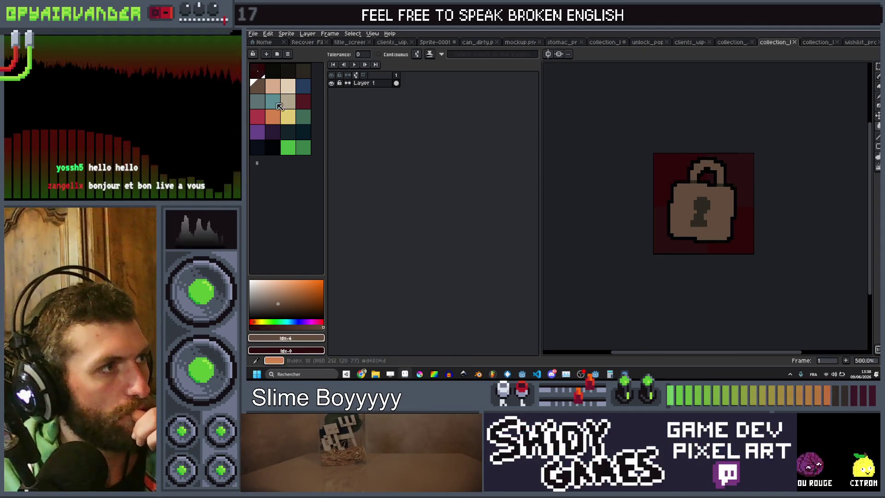
pyautogui.click(258, 100)
pyautogui.click(719, 210)
pyautogui.scroll(1, 718, 210)
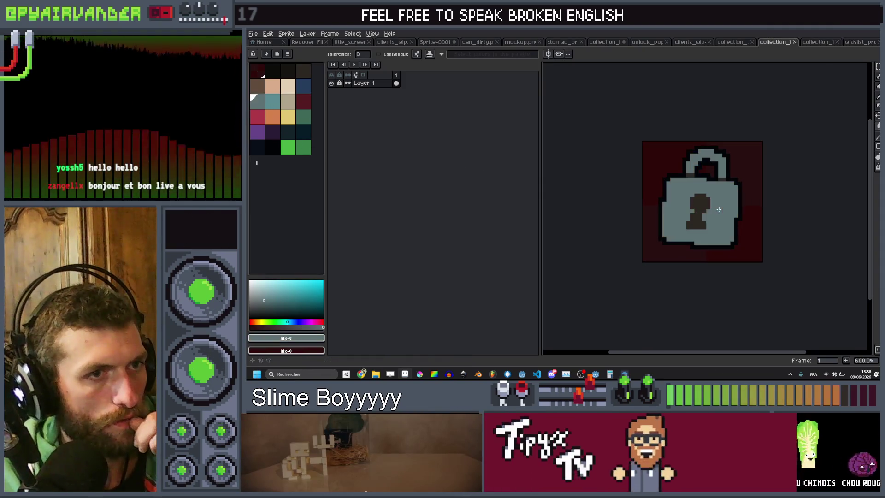
pyautogui.scroll(4, 710, 172)
pyautogui.click(303, 90)
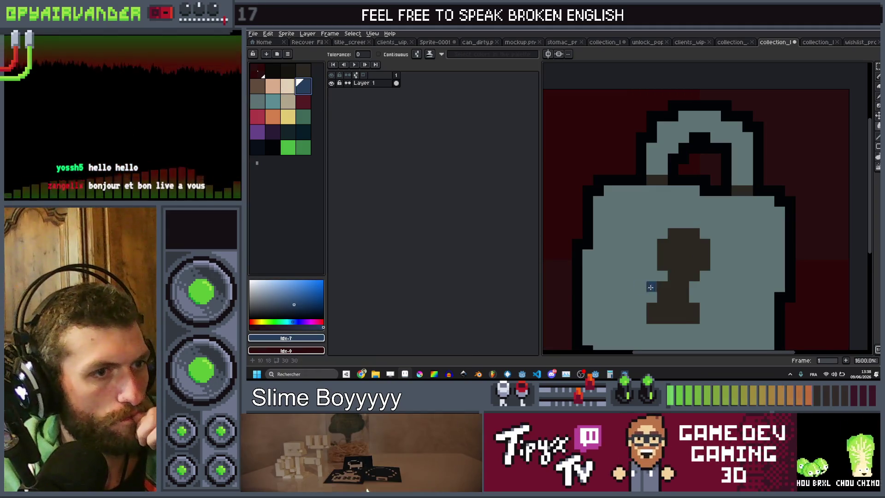
pyautogui.click(676, 281)
pyautogui.scroll(-5, 736, 236)
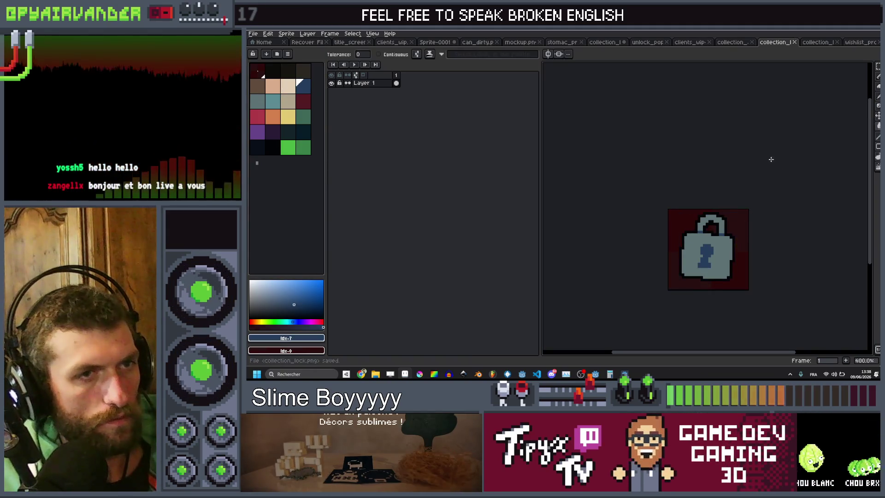
pyautogui.hotkey('alt', 'Tab')
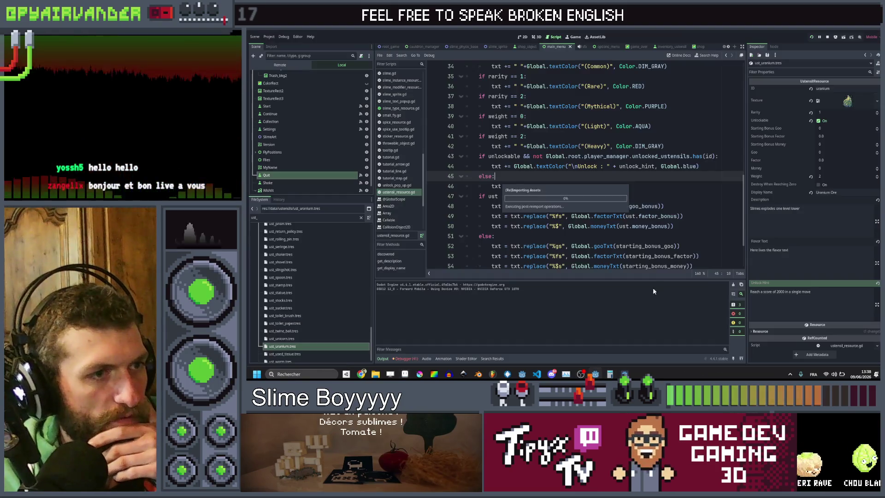
# Step: Inspect the new lock icons on Page 2/3 of the Ustensils book, close it and start a new game
pyautogui.hotkey('alt', 'Tab')
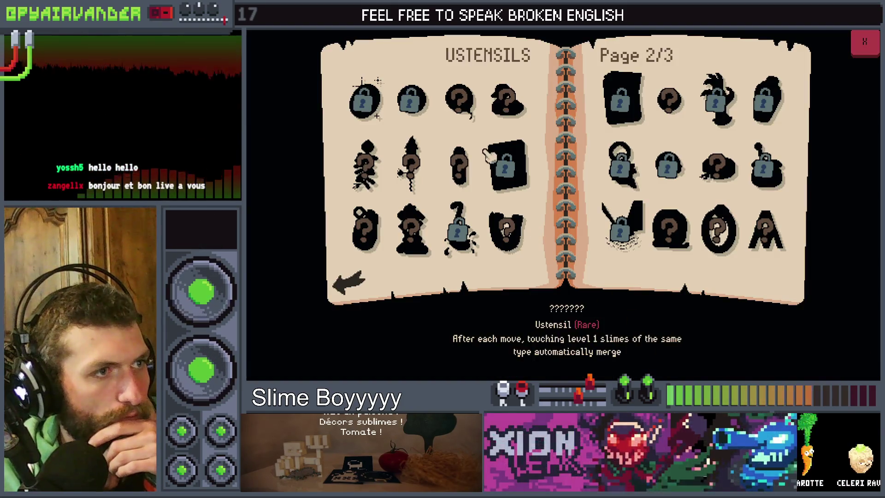
pyautogui.moveTo(655, 246)
pyautogui.moveTo(724, 99)
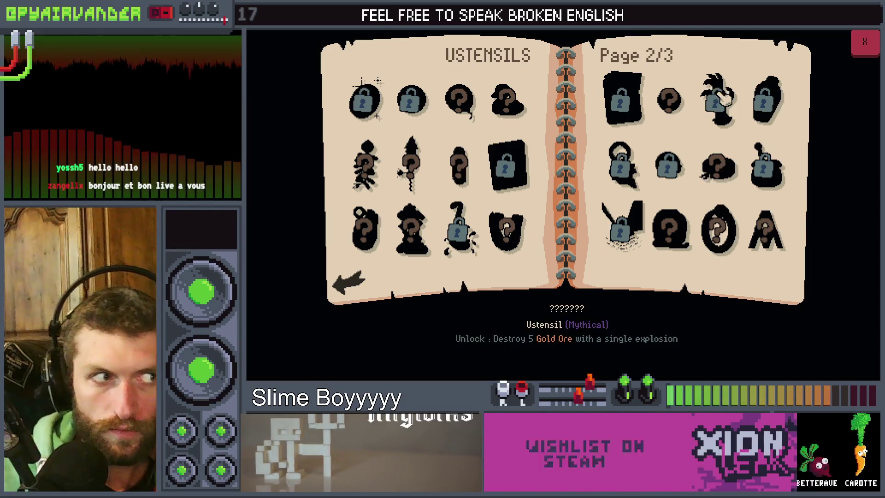
pyautogui.moveTo(669, 198)
pyautogui.moveTo(660, 184)
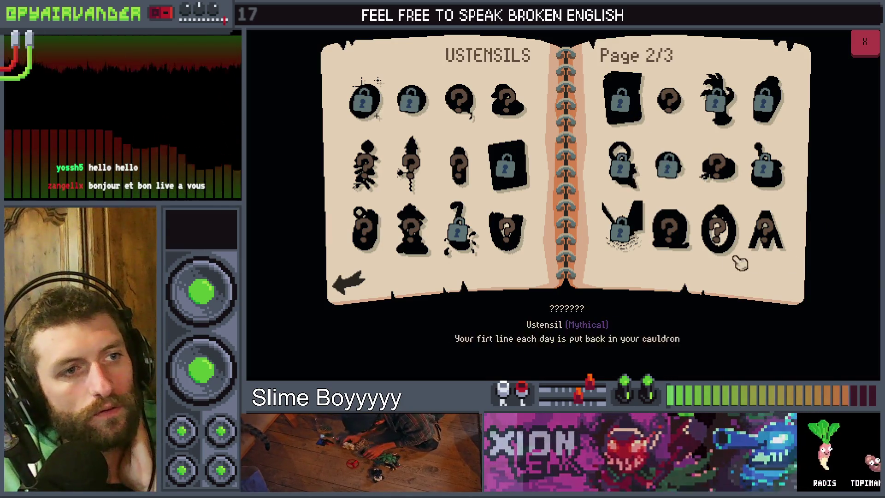
pyautogui.click(867, 43)
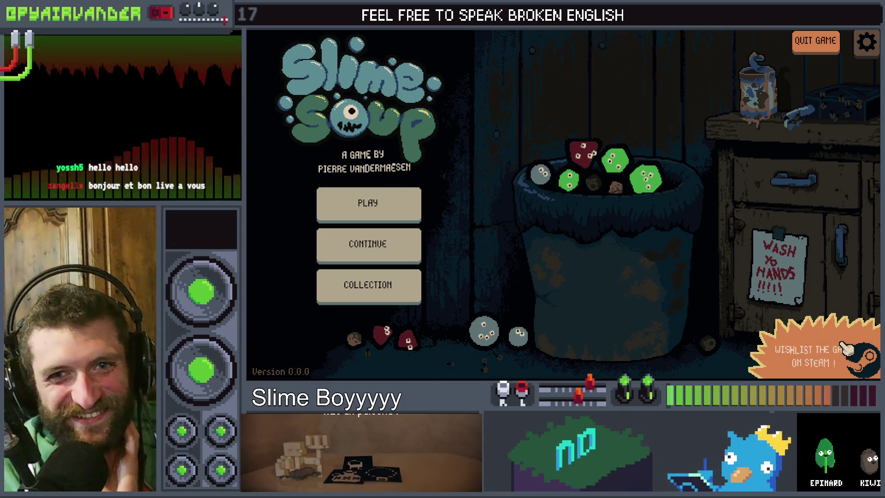
pyautogui.click(386, 219)
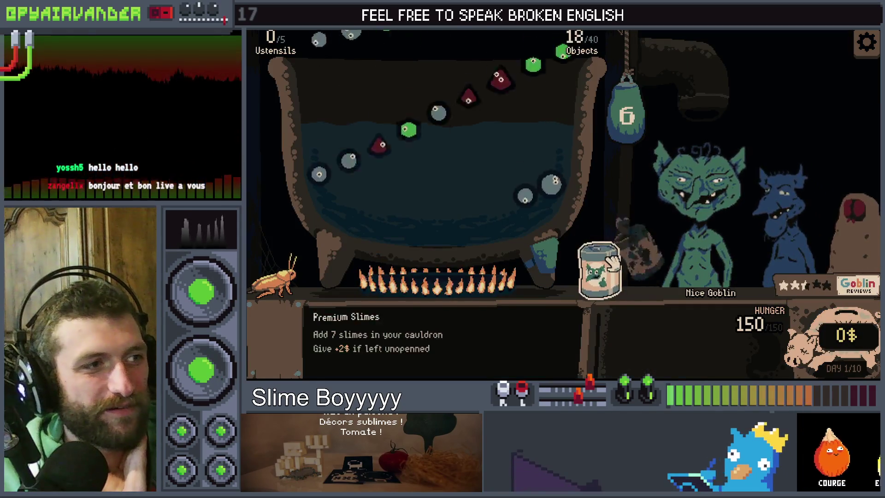
# Step: Pour the Premium Slimes and Fresh packs into the cauldron and pop green and red slime chains
pyautogui.click(599, 272)
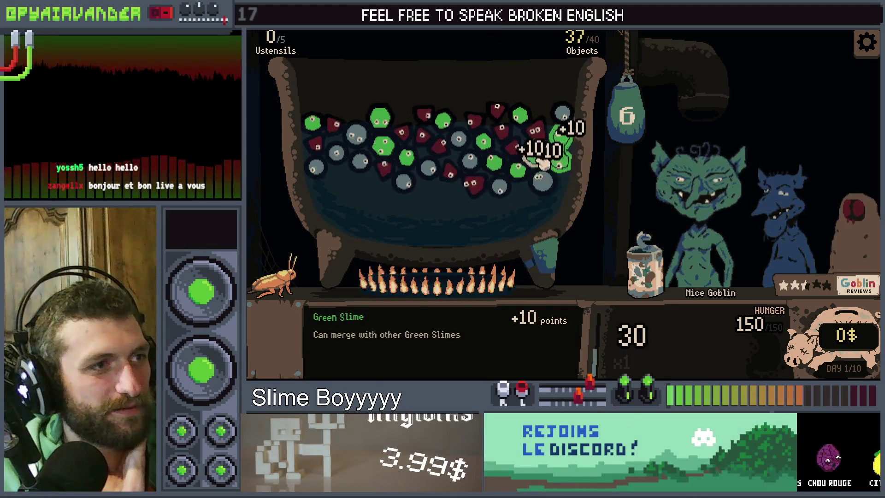
pyautogui.click(482, 139)
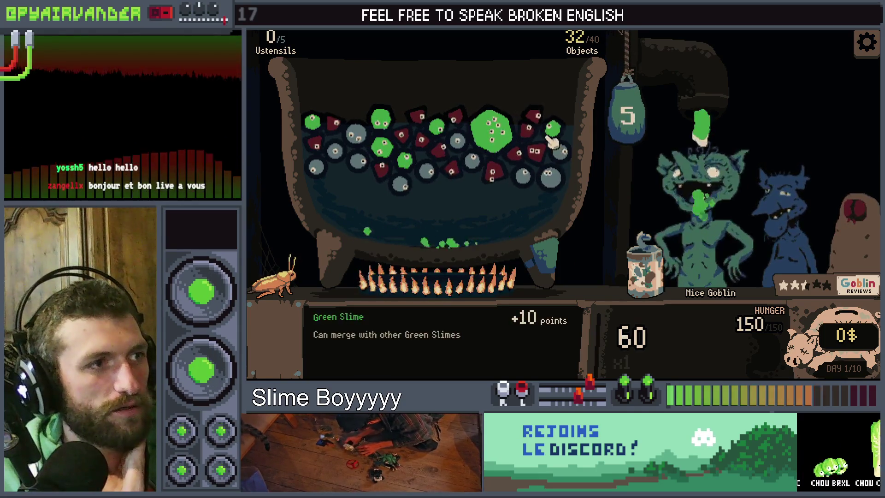
pyautogui.click(546, 121)
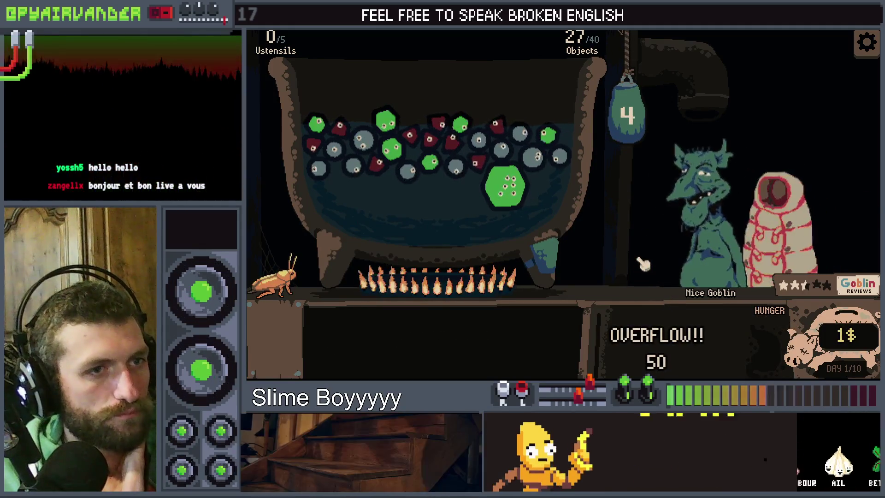
pyautogui.moveTo(645, 279)
pyautogui.moveTo(645, 278); pyautogui.dragTo(428, 212)
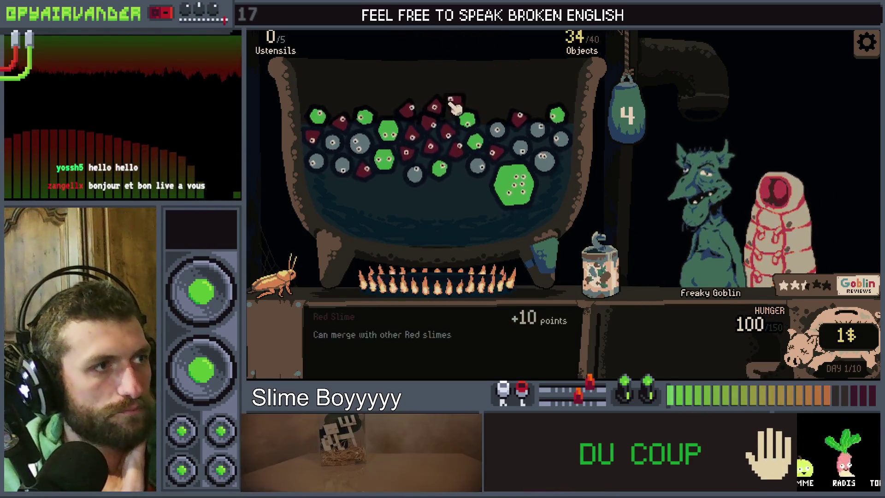
pyautogui.moveTo(458, 119)
pyautogui.mouseDown()
pyautogui.moveTo(406, 117)
pyautogui.moveTo(415, 173)
pyautogui.mouseUp()
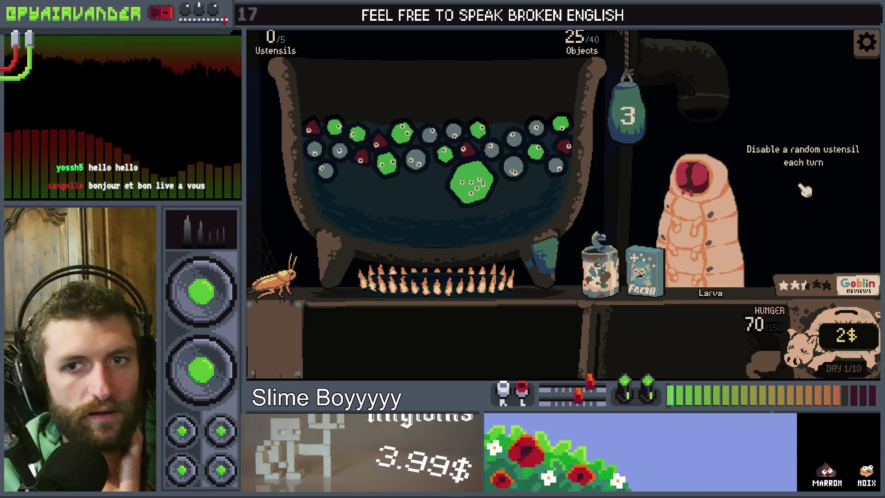
pyautogui.moveTo(645, 269)
pyautogui.moveTo(645, 270); pyautogui.dragTo(558, 138)
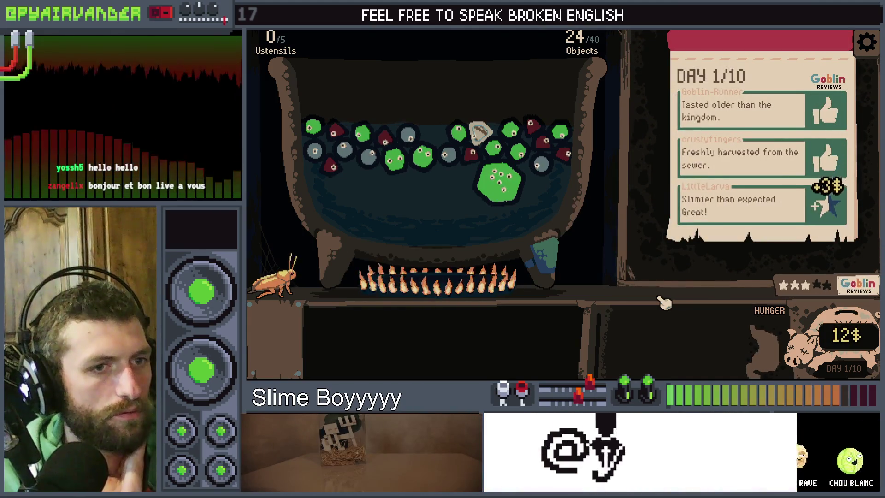
# Step: Buy the Cardboard Box and Bottle Pack, add NPK, start day 2, then quit to the main menu
pyautogui.click(761, 246)
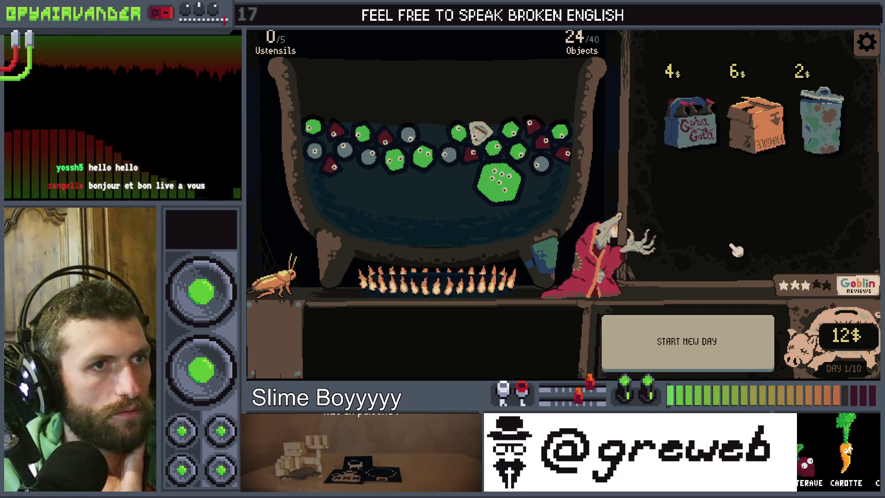
pyautogui.click(748, 135)
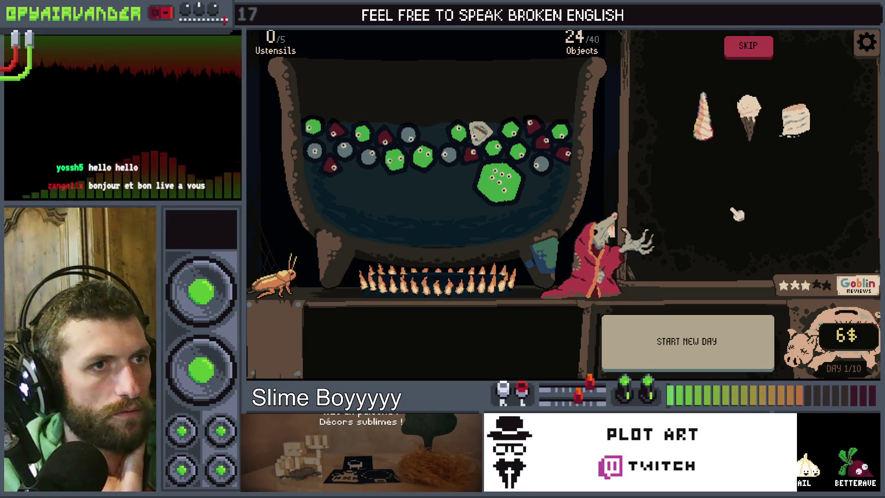
pyautogui.moveTo(796, 121)
pyautogui.mouseDown()
pyautogui.moveTo(708, 144)
pyautogui.moveTo(500, 161)
pyautogui.mouseUp()
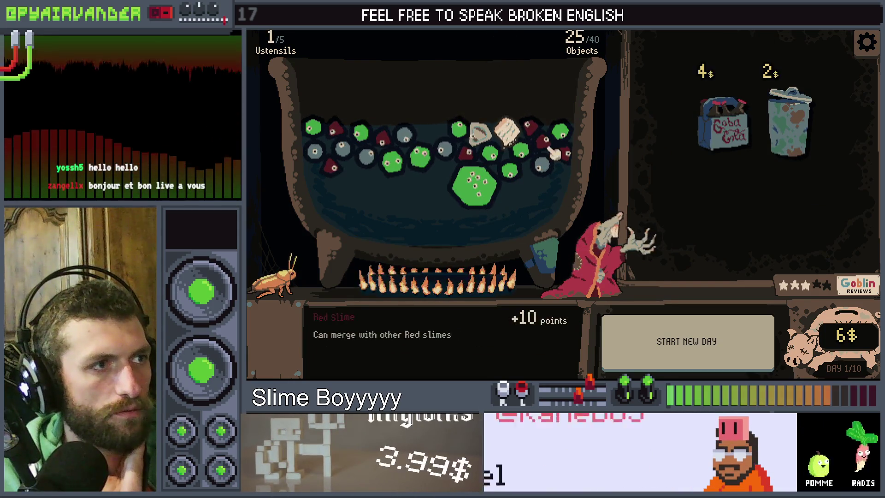
pyautogui.click(737, 135)
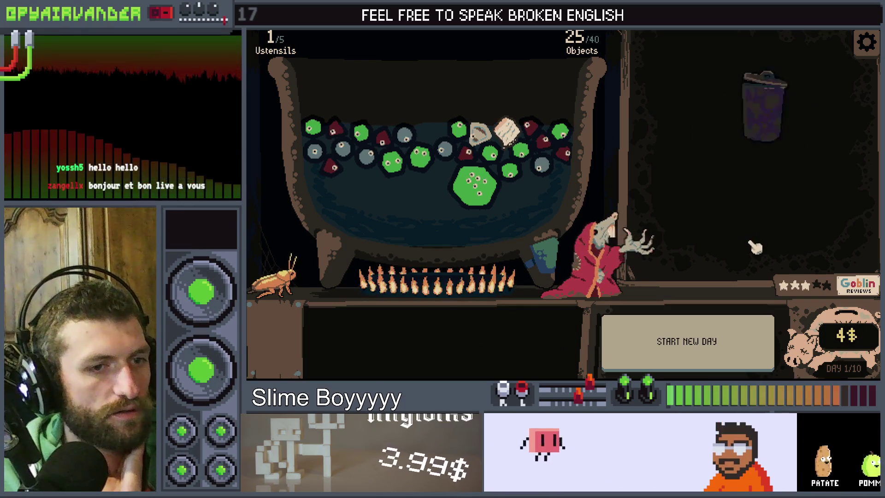
pyautogui.click(765, 120)
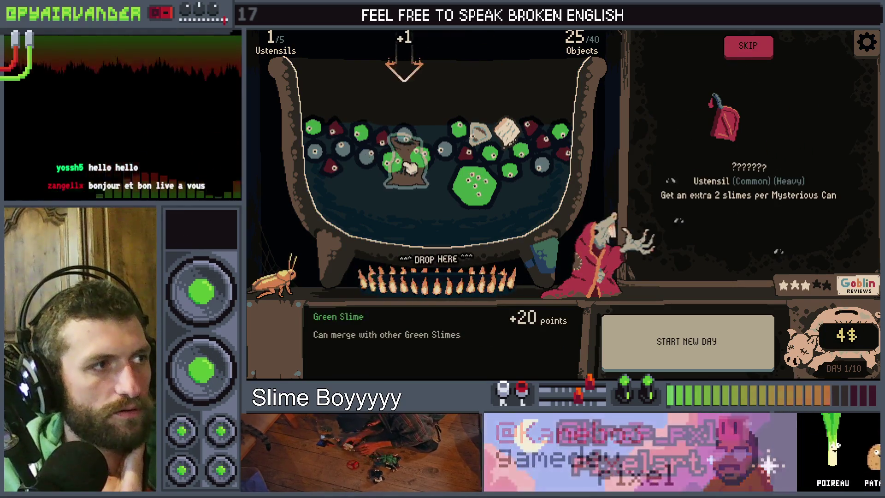
pyautogui.click(407, 138)
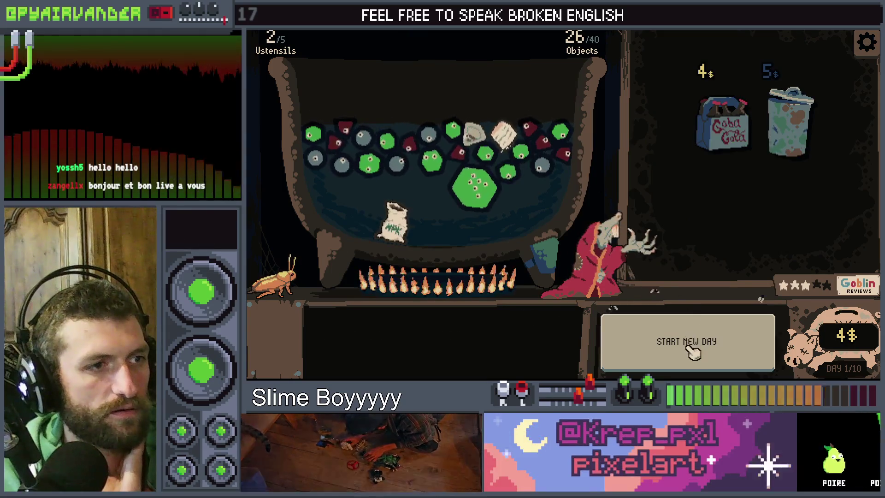
pyautogui.click(692, 352)
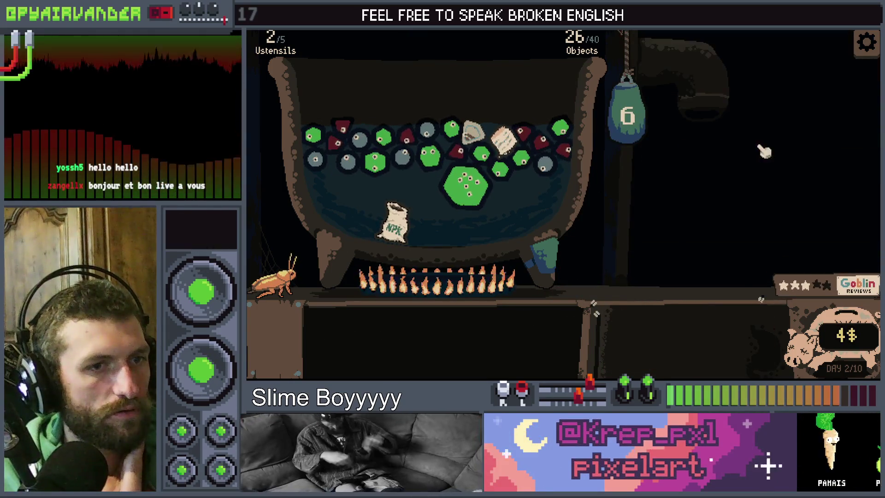
pyautogui.click(867, 46)
pyautogui.click(672, 239)
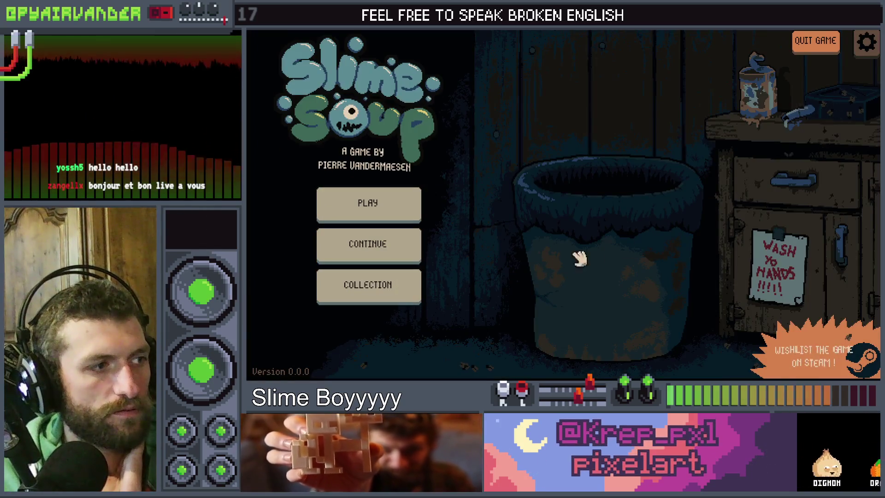
# Step: Flip between pages 0/3 and 1/3 of the Ustensils collection book, then switch to Aseprite
pyautogui.click(399, 301)
pyautogui.moveTo(417, 107)
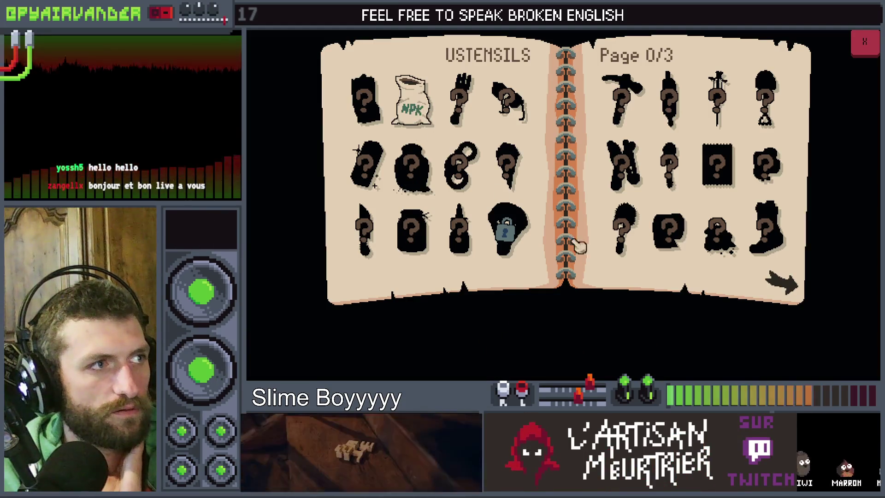
pyautogui.click(784, 286)
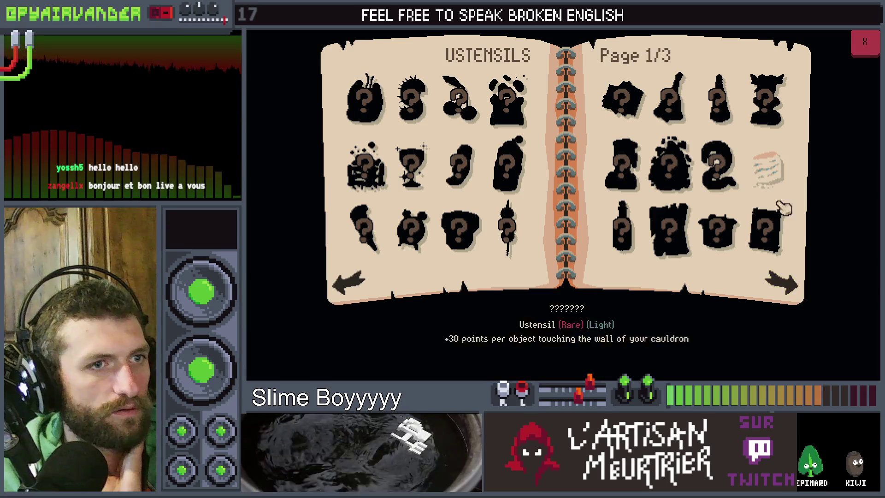
pyautogui.moveTo(781, 185)
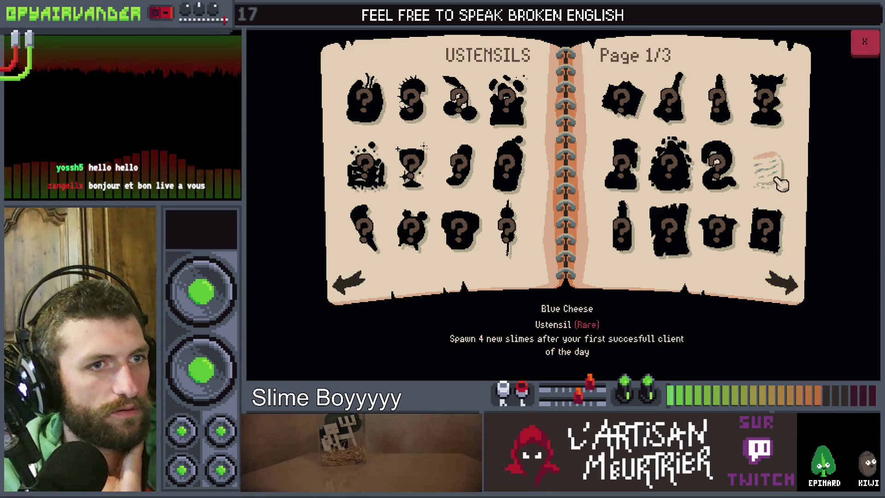
pyautogui.click(349, 282)
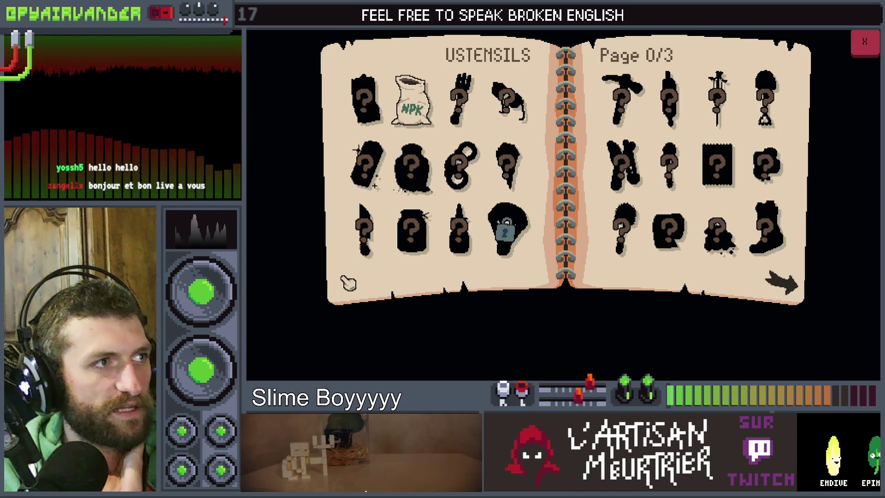
pyautogui.click(783, 283)
pyautogui.moveTo(782, 182)
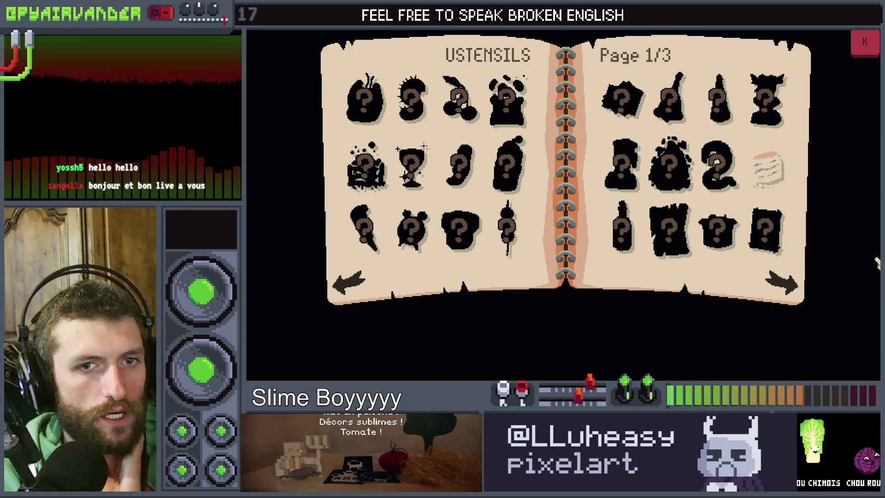
pyautogui.hotkey('alt', 'Tab')
pyautogui.click(261, 33)
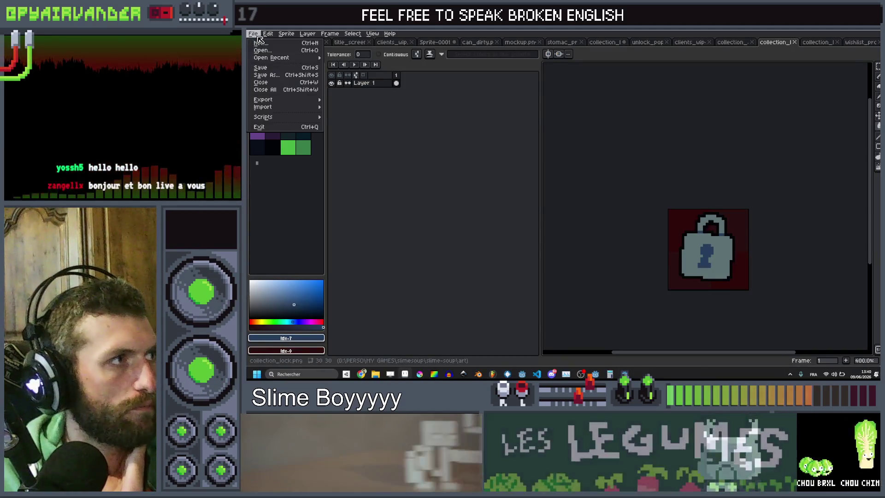
# Step: Open ustensil.png from the ustensils art folder, close it, then open ustensil.aseprite instead
pyautogui.click(272, 52)
pyautogui.scroll(-3, 488, 156)
pyautogui.scroll(3, 489, 156)
pyautogui.doubleClick(461, 185)
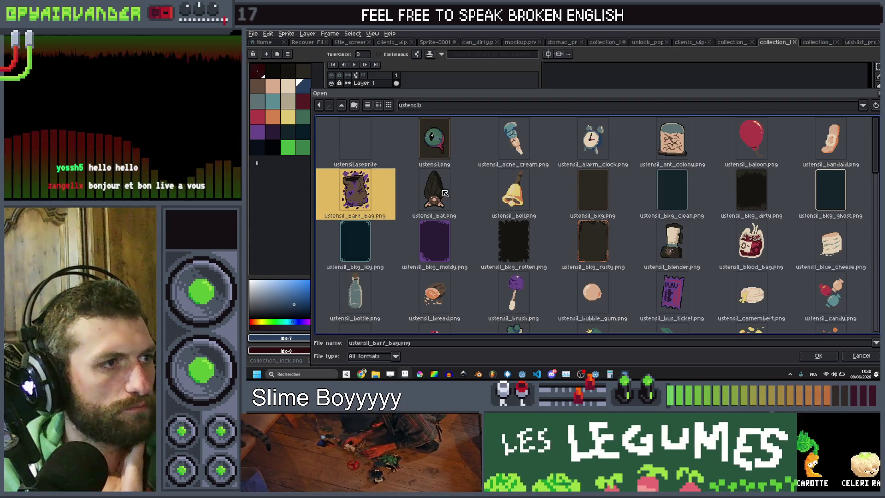
pyautogui.doubleClick(434, 138)
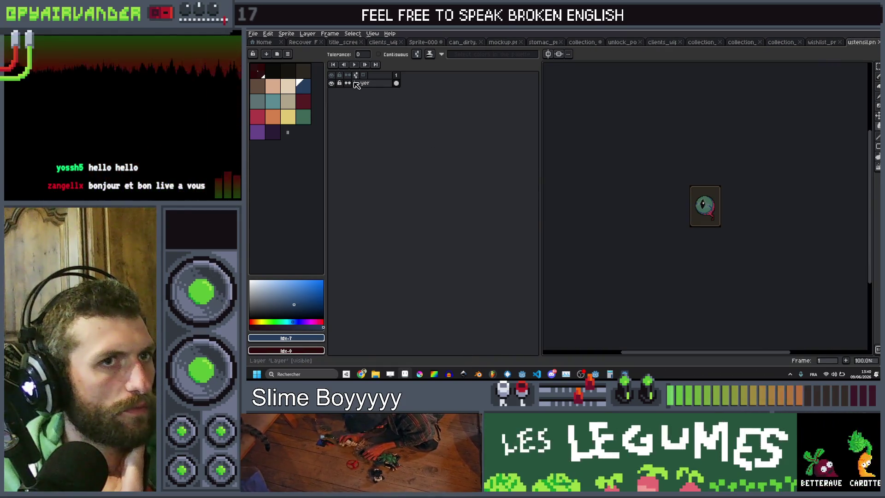
pyautogui.click(878, 45)
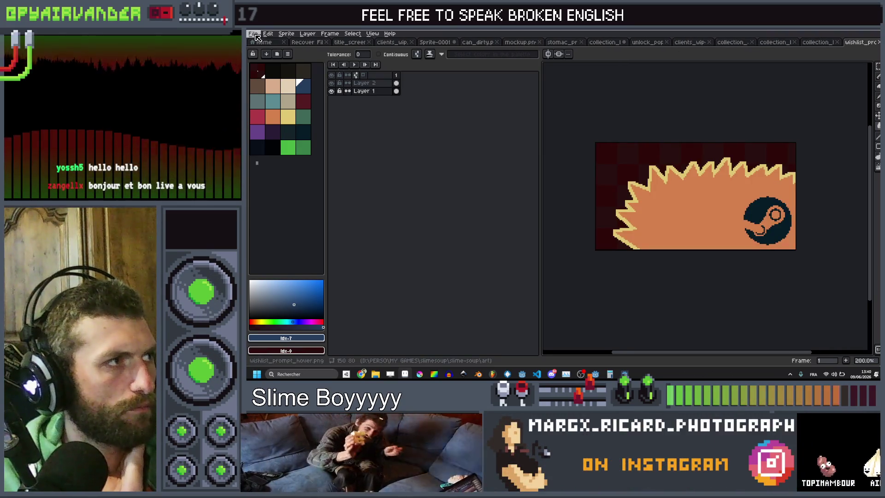
pyautogui.click(254, 34)
pyautogui.click(262, 47)
pyautogui.doubleClick(378, 155)
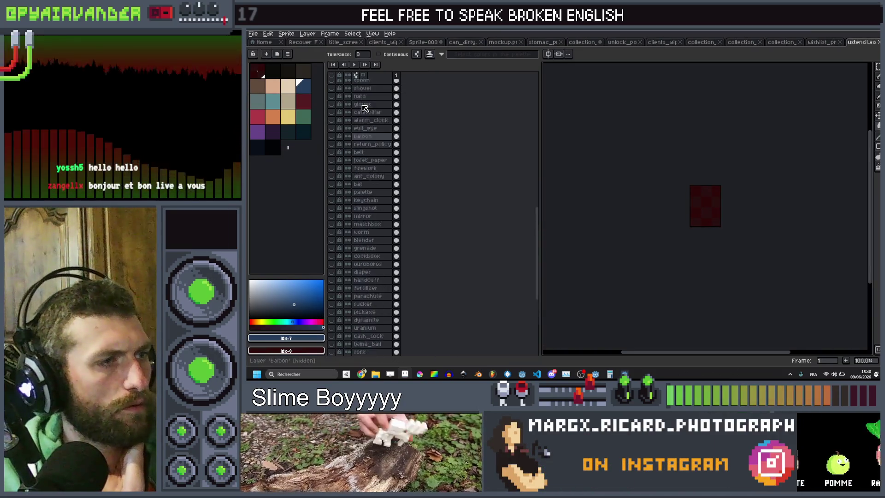
# Step: Toggle the energy_drink, tummy_juice and seringe layers to preview their sprites
pyautogui.scroll(4, 376, 89)
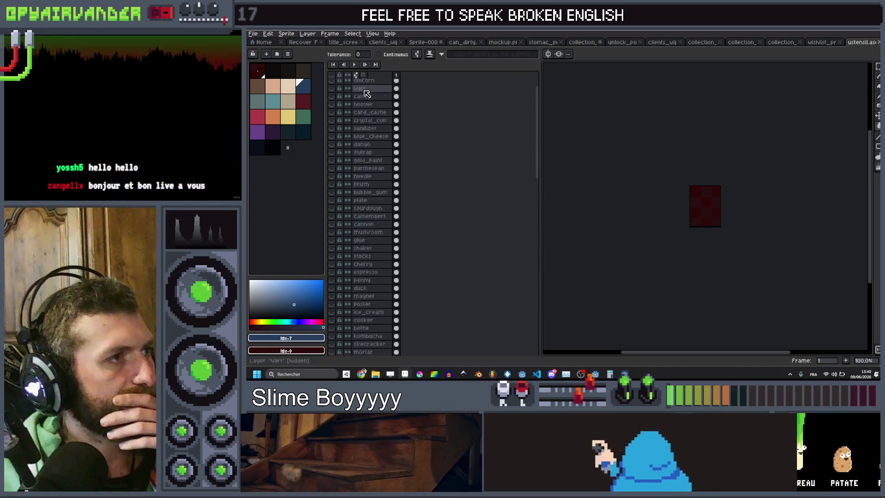
pyautogui.scroll(8, 366, 90)
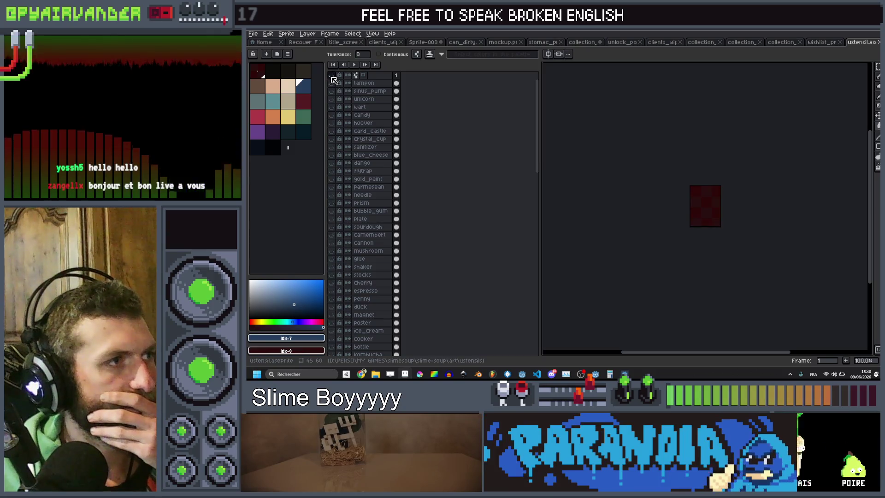
pyautogui.scroll(-4, 355, 277)
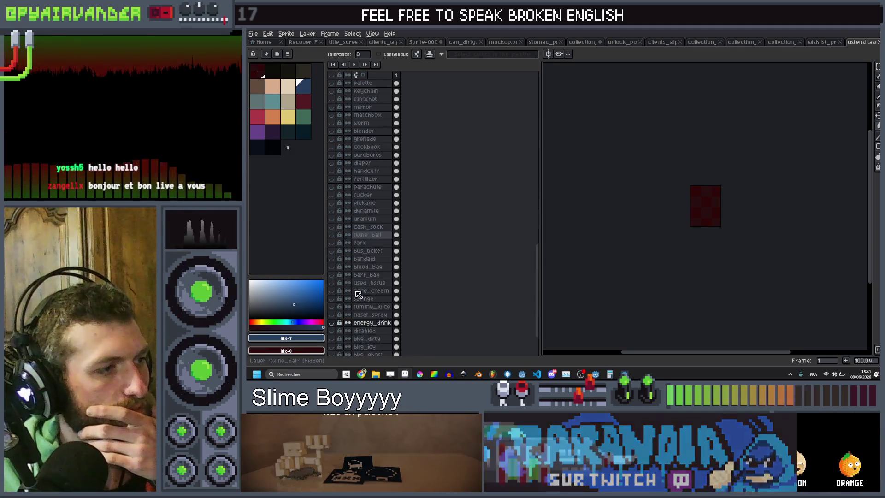
pyautogui.scroll(-5, 346, 289)
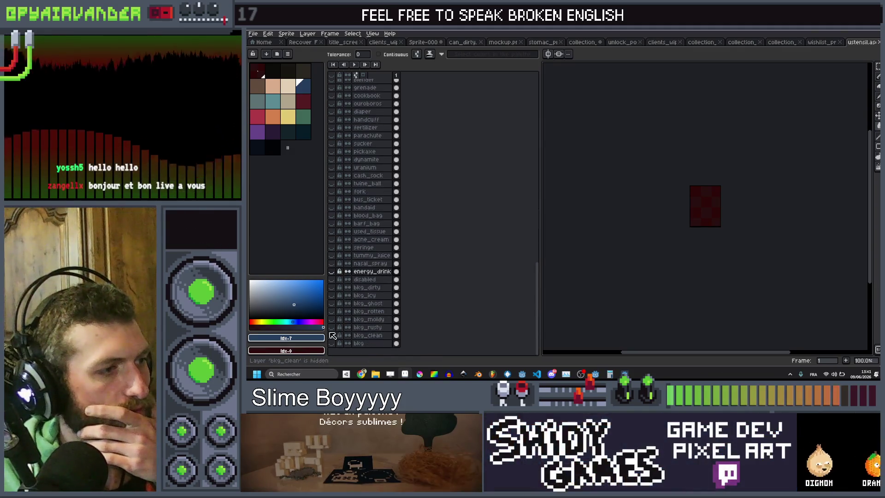
pyautogui.click(331, 271)
pyautogui.click(331, 272)
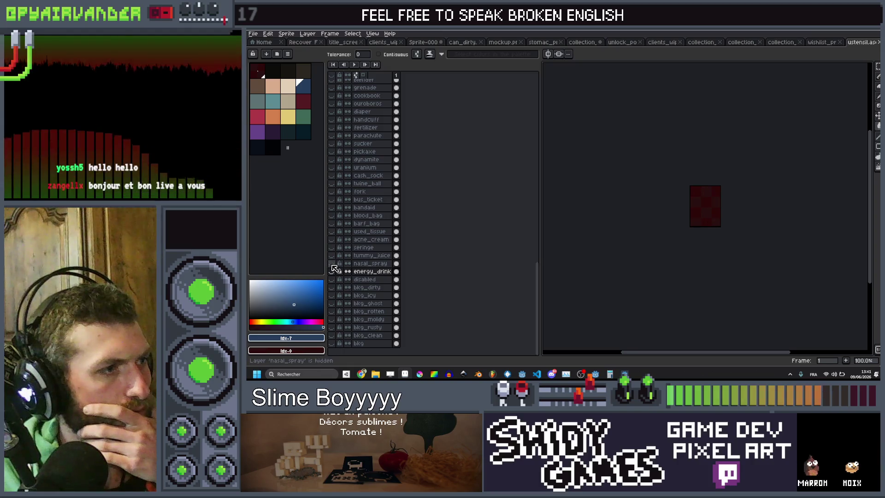
pyautogui.click(332, 256)
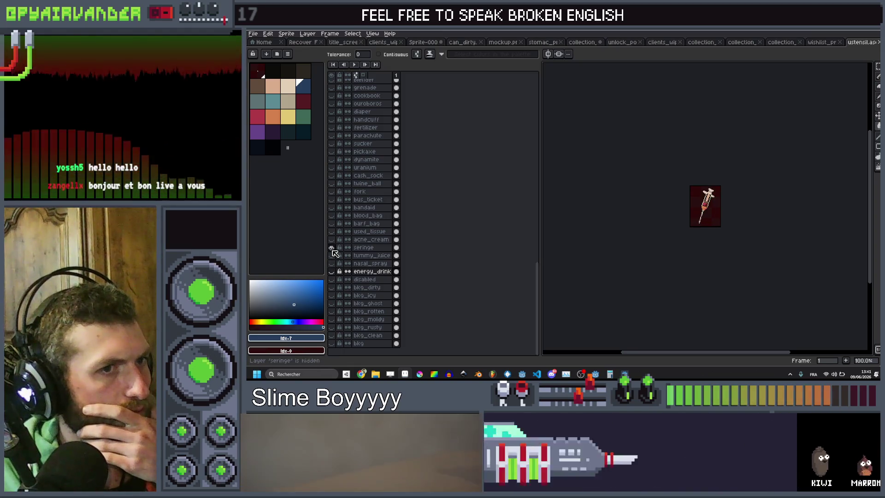
pyautogui.scroll(4, 731, 212)
pyautogui.scroll(2, 692, 180)
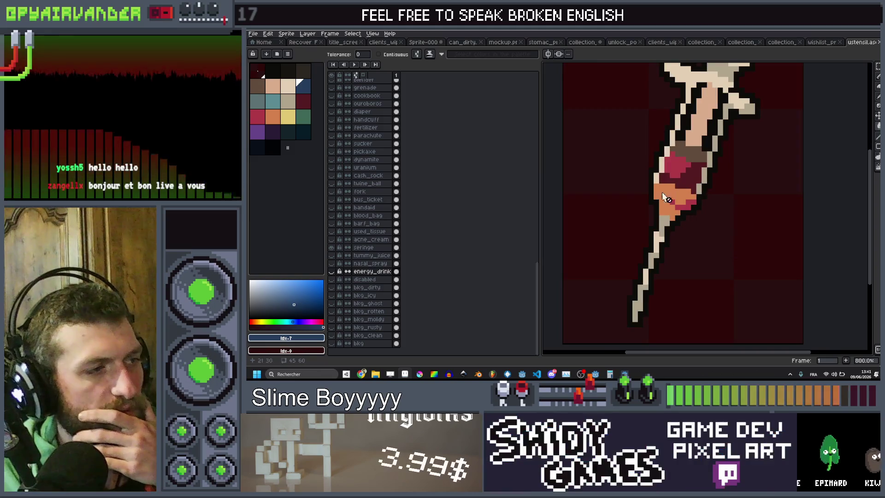
pyautogui.click(332, 248)
pyautogui.click(331, 255)
pyautogui.click(331, 255)
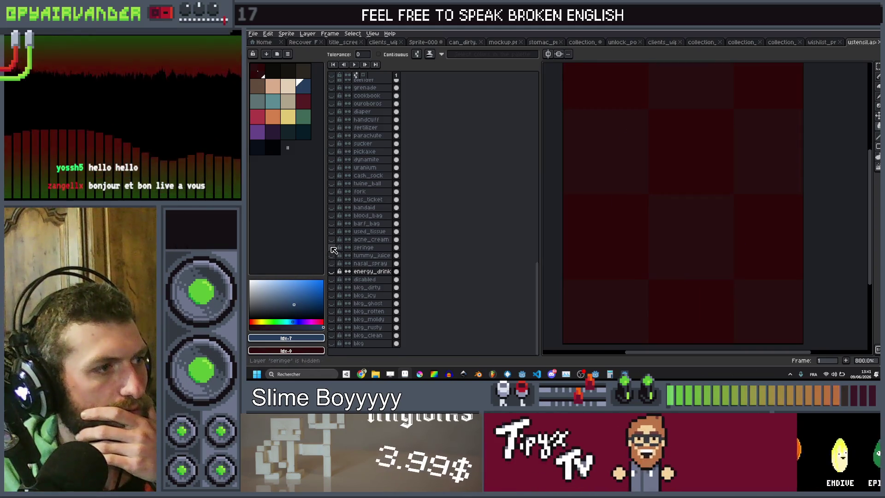
pyautogui.click(331, 247)
# Step: Preview the acne_cream, used_tissue, barf_bag, blood_bag and bandaid sprites one at a time
pyautogui.scroll(3, 715, 214)
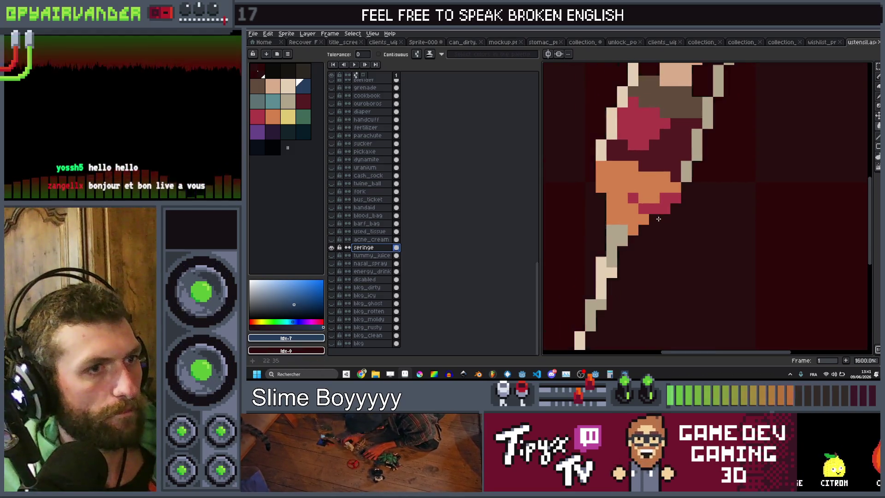
pyautogui.scroll(-4, 659, 219)
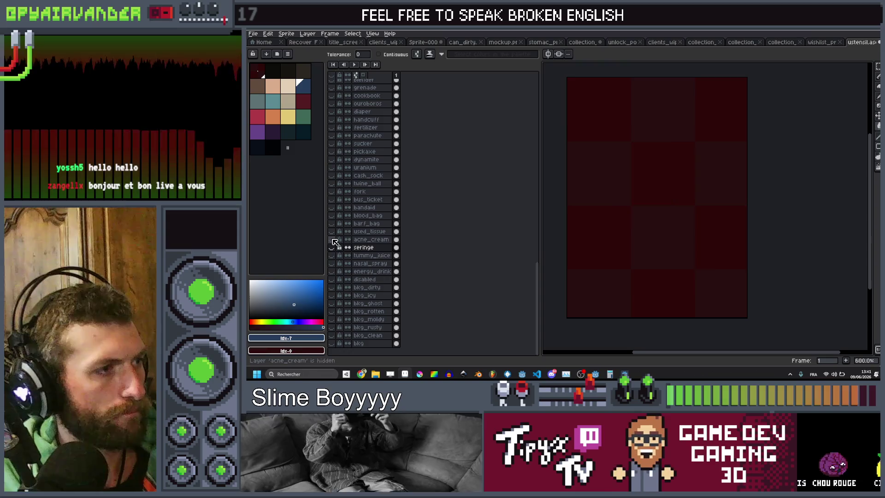
pyautogui.click(332, 240)
pyautogui.scroll(3, 664, 239)
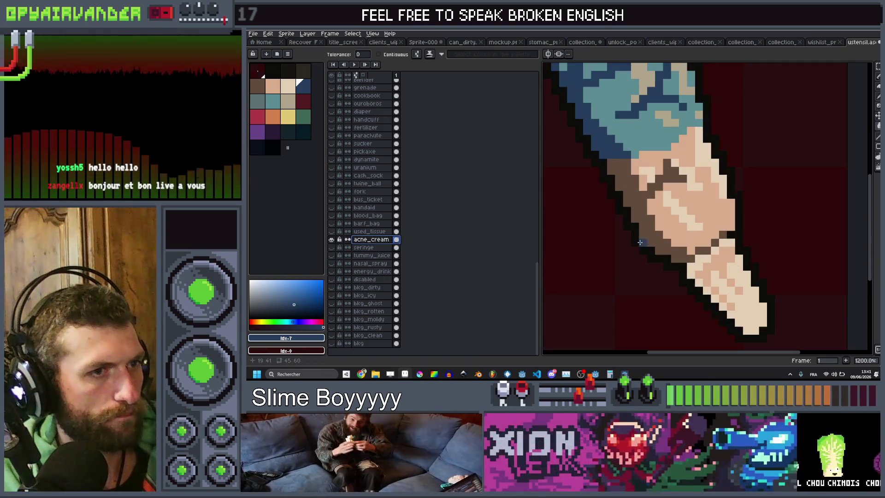
pyautogui.click(331, 240)
pyautogui.click(332, 232)
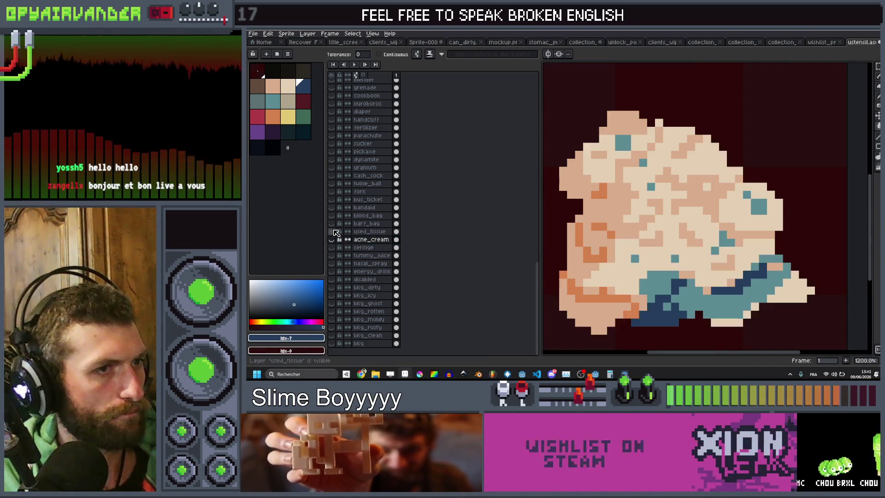
pyautogui.click(332, 232)
pyautogui.click(331, 223)
pyautogui.click(366, 224)
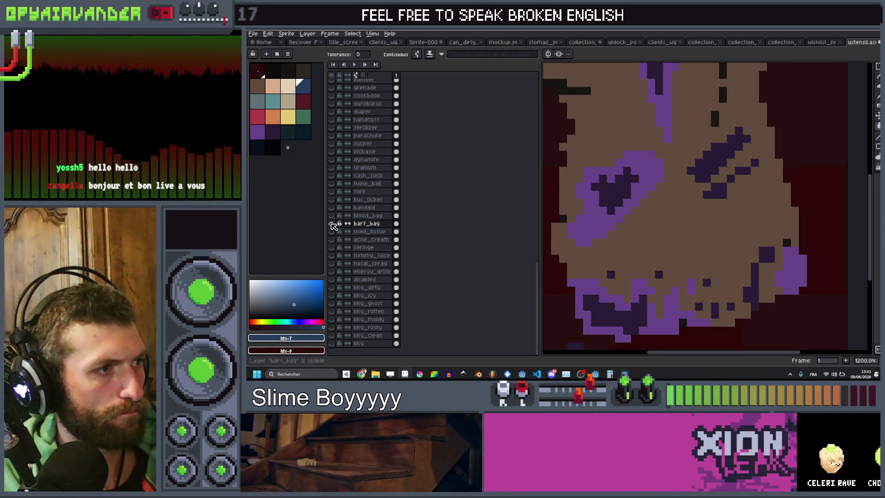
pyautogui.click(332, 224)
pyautogui.click(332, 215)
pyautogui.click(331, 216)
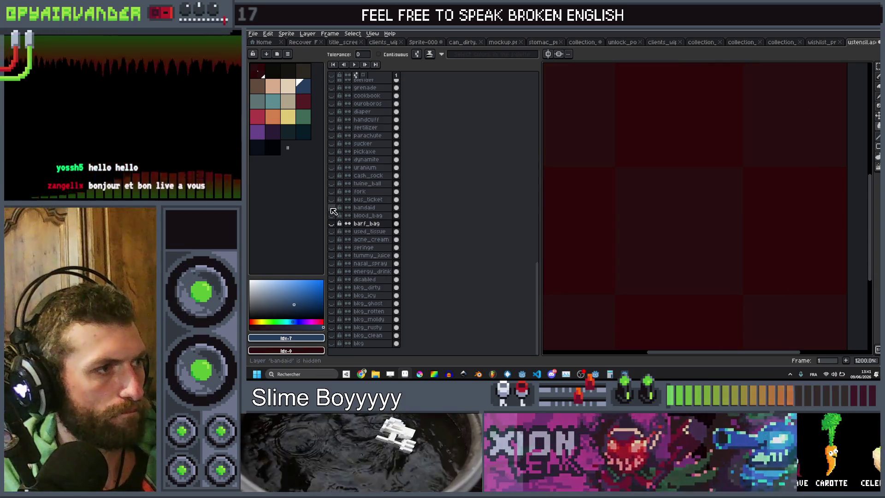
pyautogui.click(332, 208)
pyautogui.click(331, 208)
# Step: Preview the bus_ticket, fork, twine_ball, cash_sock and uranium sprites in turn
pyautogui.click(332, 200)
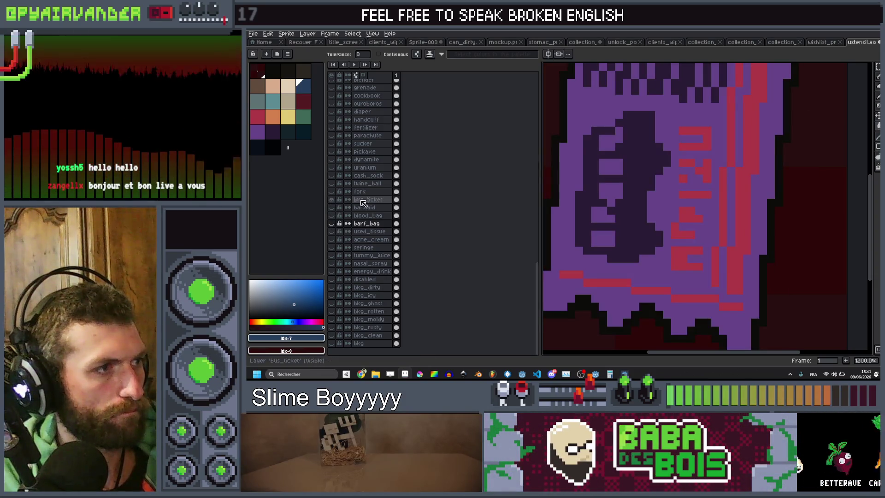
pyautogui.click(333, 200)
pyautogui.click(333, 192)
pyautogui.click(333, 192)
pyautogui.click(333, 184)
pyautogui.click(334, 184)
pyautogui.click(334, 175)
pyautogui.click(334, 176)
pyautogui.click(334, 168)
# Step: Preview the dynamite, pickaxe, sucker and parachute sprites, then hide parachute
pyautogui.click(333, 167)
pyautogui.click(333, 159)
pyautogui.click(333, 160)
pyautogui.click(333, 152)
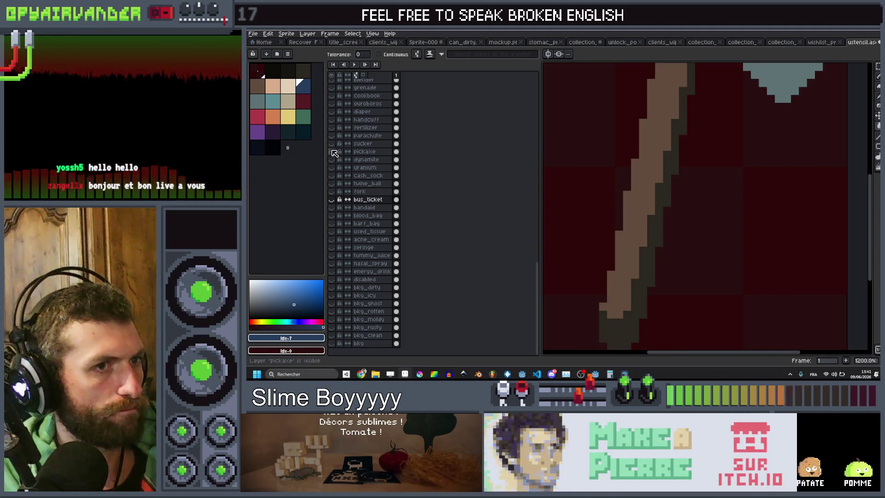
pyautogui.click(333, 152)
pyautogui.click(333, 144)
pyautogui.click(334, 144)
pyautogui.click(334, 135)
pyautogui.click(334, 136)
# Step: Preview fertilizer, handcuff, diaper, ouroboros, cookbook and grenade, leaving grenade hidden
pyautogui.click(333, 128)
pyautogui.click(334, 128)
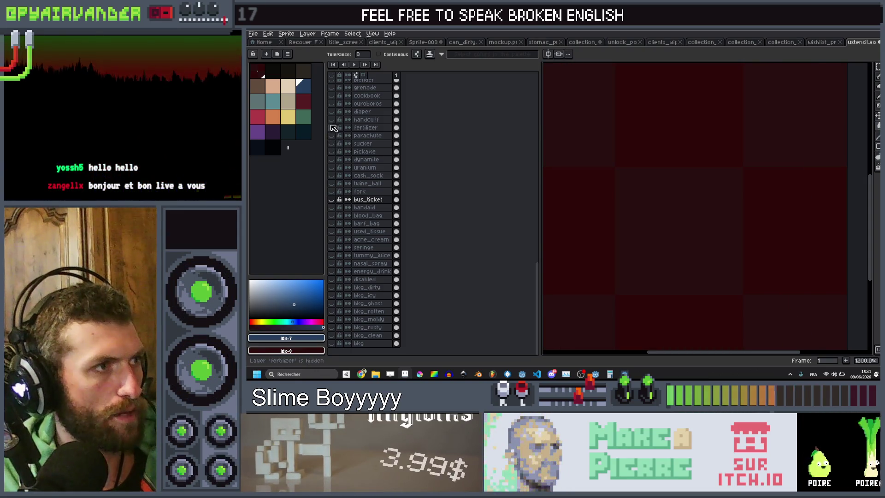
pyautogui.click(334, 120)
pyautogui.click(334, 120)
pyautogui.click(334, 112)
pyautogui.click(334, 111)
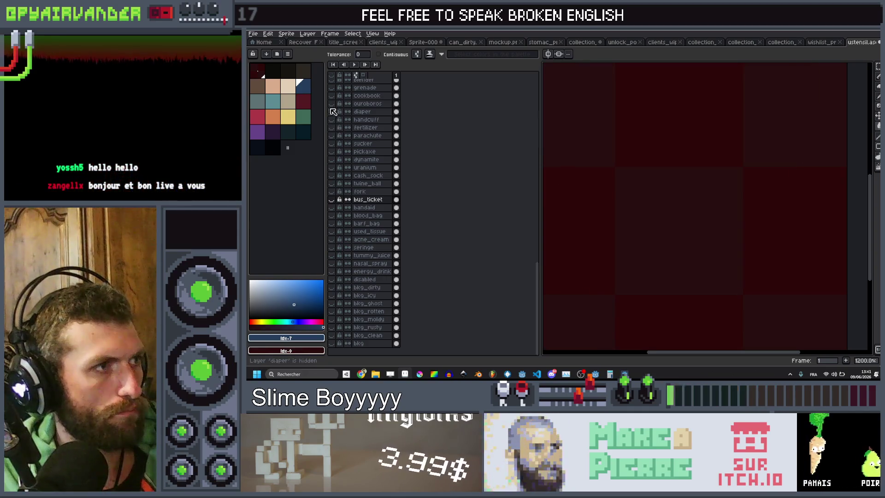
pyautogui.click(333, 104)
pyautogui.click(334, 104)
pyautogui.click(333, 95)
pyautogui.click(333, 96)
pyautogui.click(333, 96)
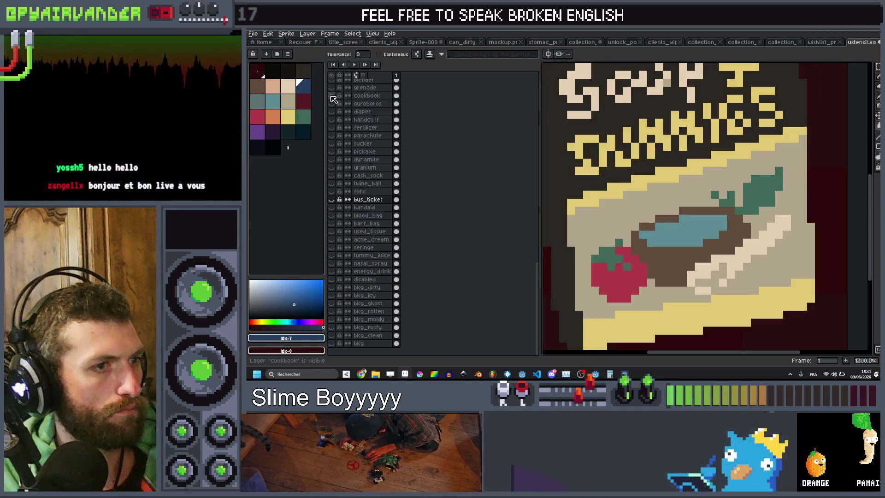
pyautogui.click(332, 97)
pyautogui.click(332, 89)
pyautogui.click(332, 90)
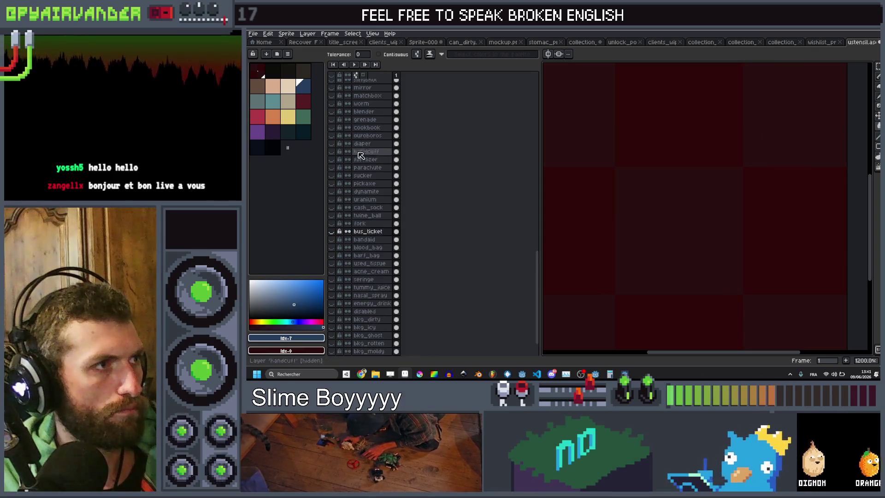
pyautogui.scroll(-3, 591, 224)
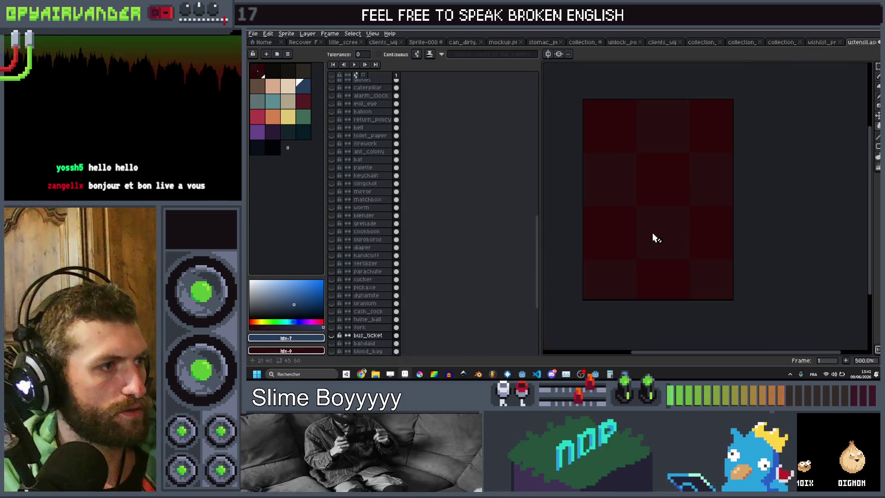
pyautogui.click(333, 217)
pyautogui.click(333, 216)
pyautogui.click(333, 208)
pyautogui.click(332, 207)
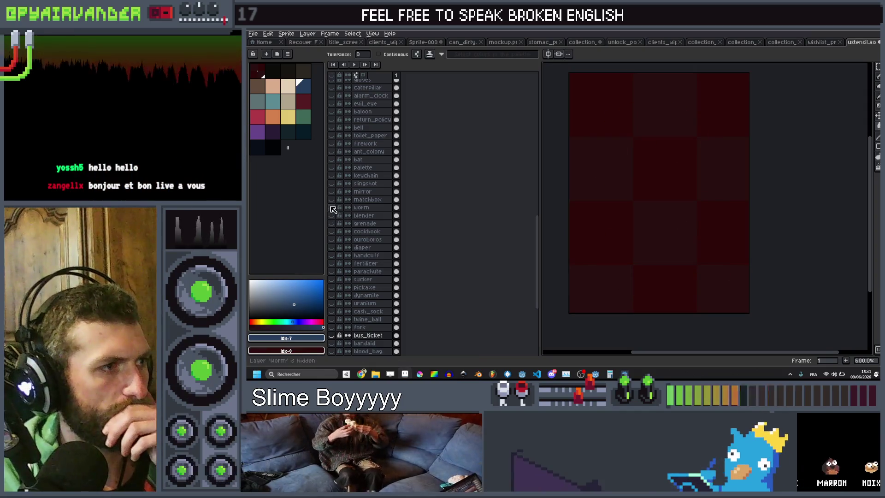
pyautogui.click(332, 199)
pyautogui.click(332, 199)
pyautogui.click(332, 191)
pyautogui.click(333, 192)
pyautogui.click(332, 184)
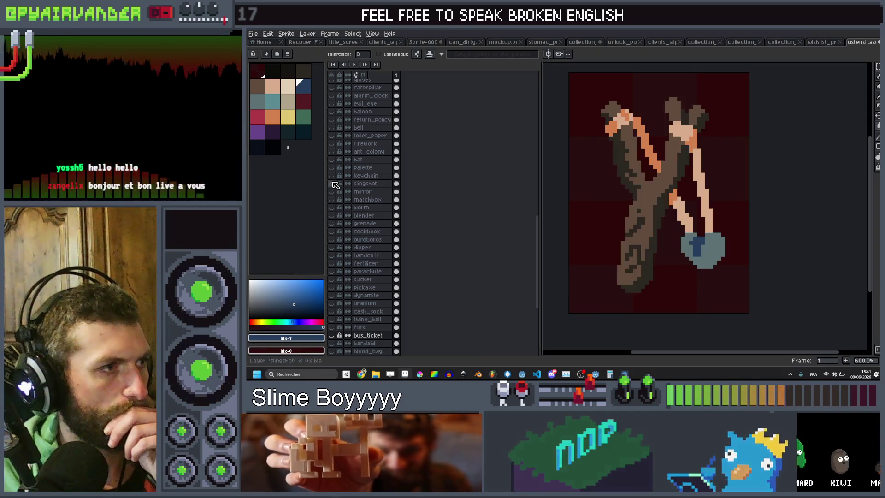
pyautogui.click(333, 184)
pyautogui.click(332, 176)
pyautogui.click(333, 176)
pyautogui.click(332, 168)
pyautogui.click(333, 167)
pyautogui.click(332, 160)
pyautogui.click(332, 160)
pyautogui.click(333, 160)
pyautogui.click(332, 160)
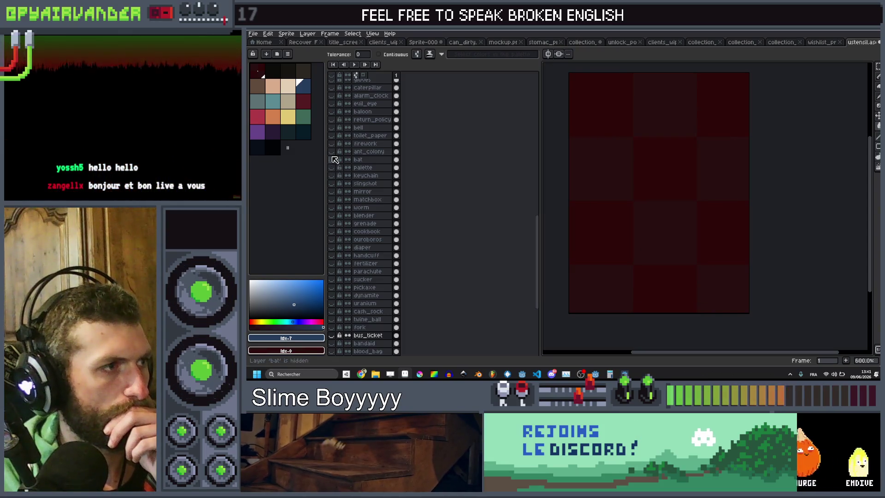
pyautogui.click(332, 151)
pyautogui.click(333, 151)
pyautogui.click(333, 143)
pyautogui.click(333, 143)
pyautogui.click(331, 135)
pyautogui.click(332, 136)
pyautogui.click(332, 128)
pyautogui.click(332, 127)
pyautogui.click(332, 119)
pyautogui.click(332, 119)
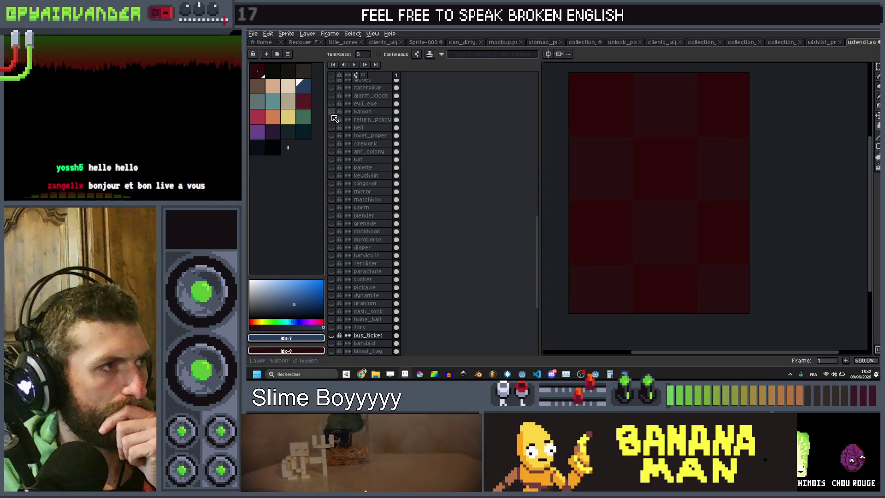
pyautogui.click(332, 111)
pyautogui.click(332, 111)
pyautogui.click(332, 103)
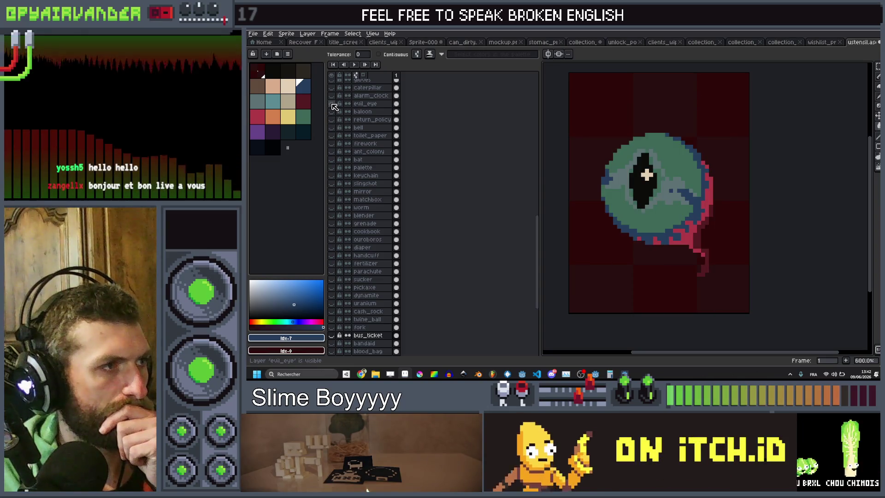
pyautogui.click(332, 103)
pyautogui.click(332, 96)
pyautogui.click(332, 96)
pyautogui.click(332, 88)
pyautogui.moveTo(331, 87); pyautogui.dragTo(338, 101)
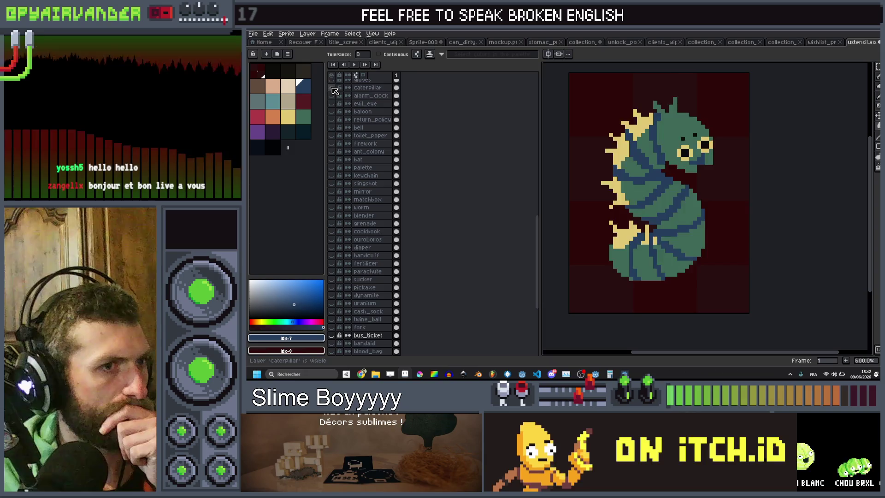
pyautogui.scroll(3, 366, 171)
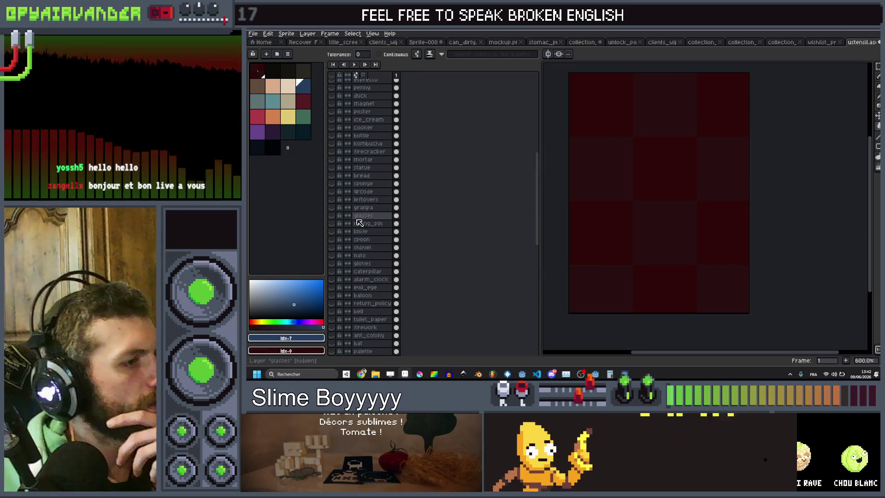
pyautogui.click(332, 264)
pyautogui.moveTo(332, 263); pyautogui.dragTo(335, 257)
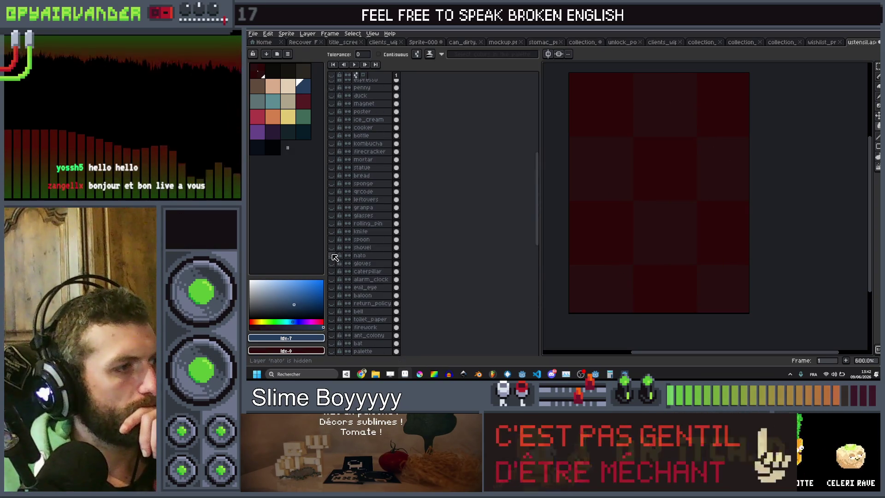
pyautogui.click(334, 257)
pyautogui.click(332, 249)
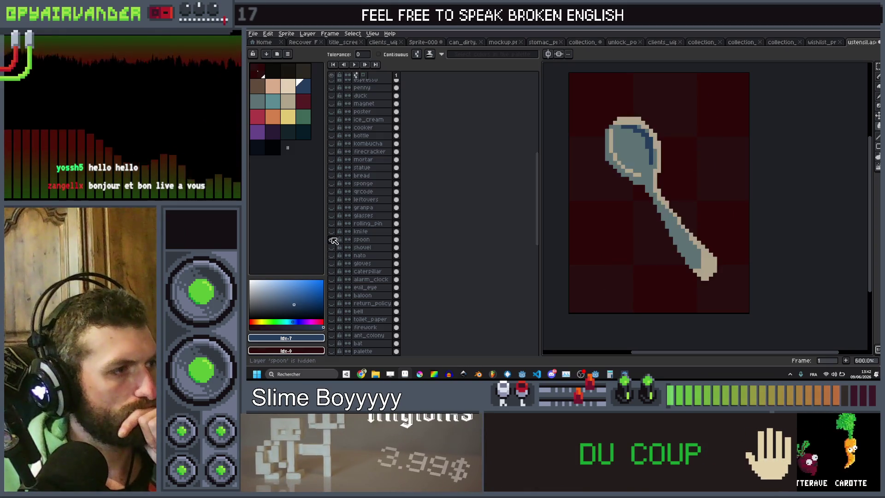
pyautogui.click(333, 233)
pyautogui.click(335, 231)
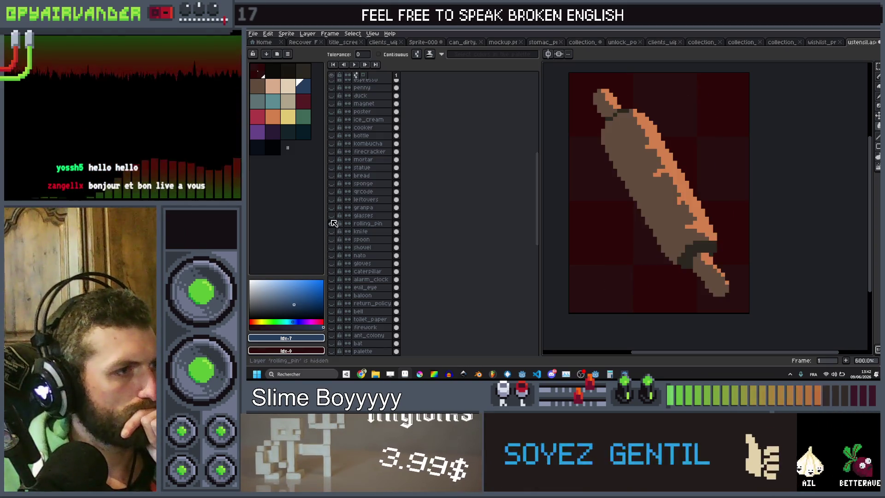
pyautogui.click(333, 223)
pyautogui.click(333, 223)
pyautogui.click(334, 208)
pyautogui.click(334, 208)
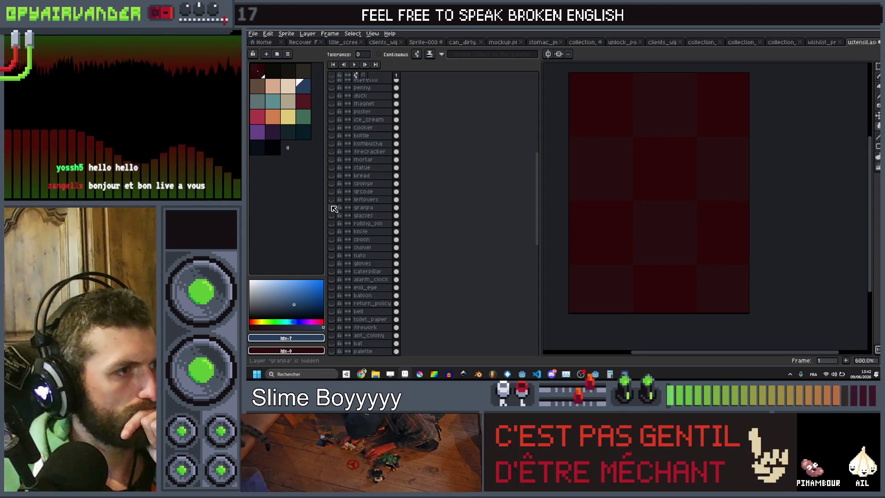
pyautogui.click(334, 208)
pyautogui.click(334, 208)
pyautogui.click(335, 206)
pyautogui.click(334, 200)
pyautogui.click(334, 193)
pyautogui.moveTo(334, 192); pyautogui.dragTo(335, 189)
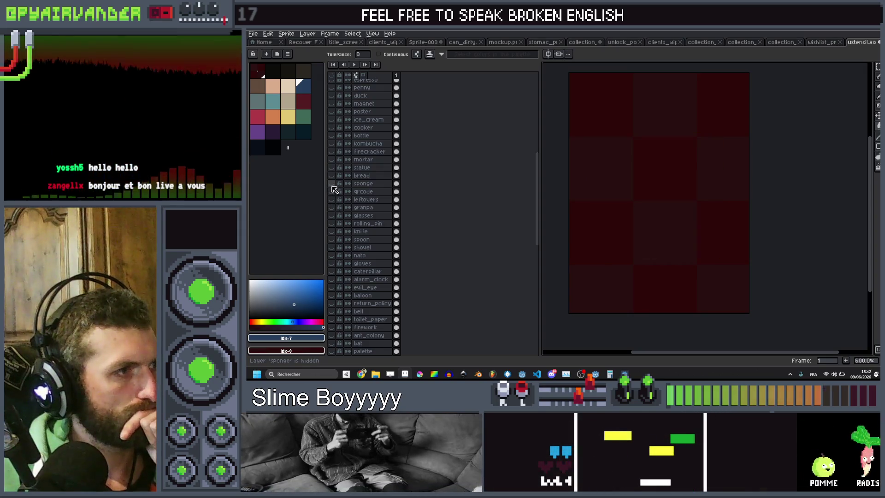
pyautogui.click(334, 185)
pyautogui.click(334, 184)
pyautogui.click(333, 177)
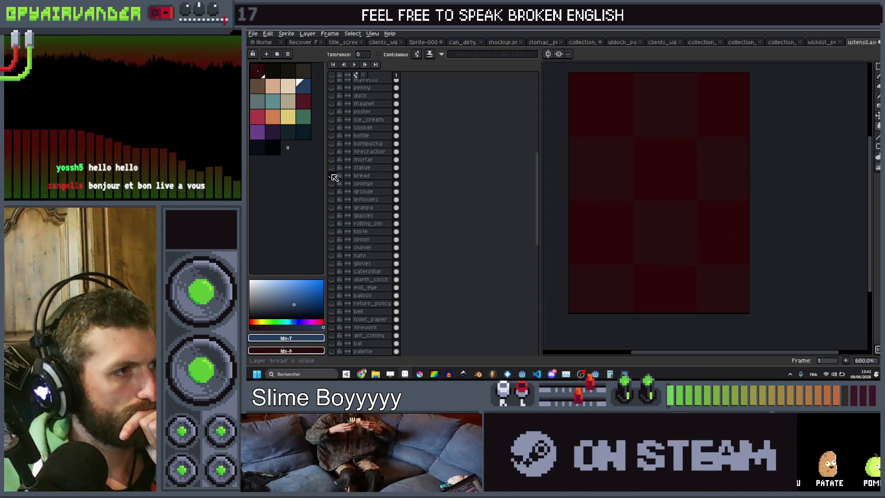
pyautogui.click(334, 169)
pyautogui.click(333, 168)
pyautogui.click(333, 160)
pyautogui.click(334, 160)
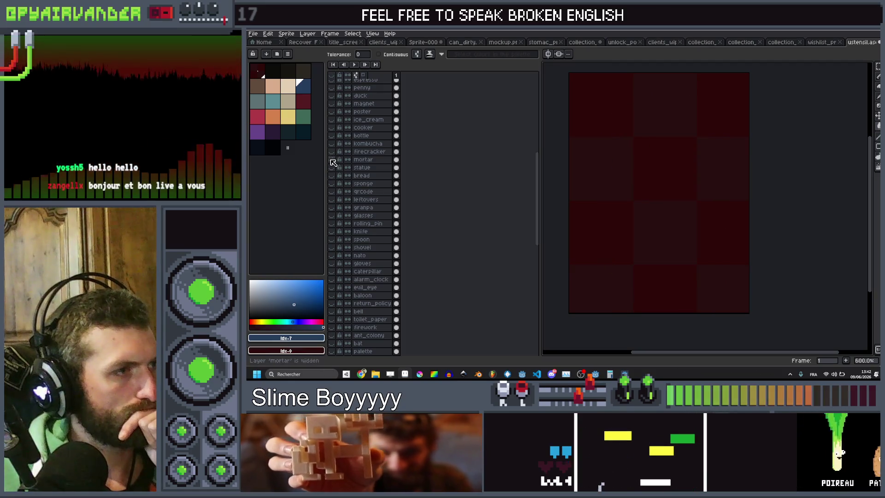
pyautogui.click(334, 144)
pyautogui.click(333, 144)
pyautogui.click(334, 136)
pyautogui.click(334, 136)
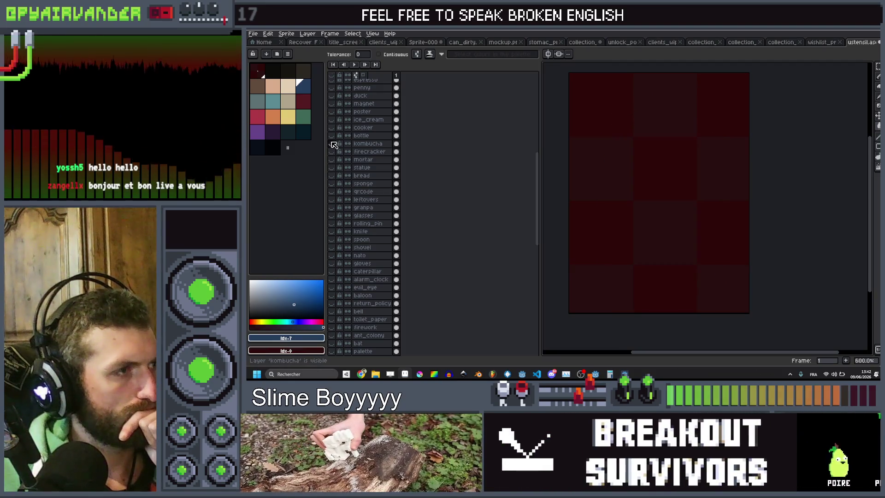
pyautogui.click(334, 128)
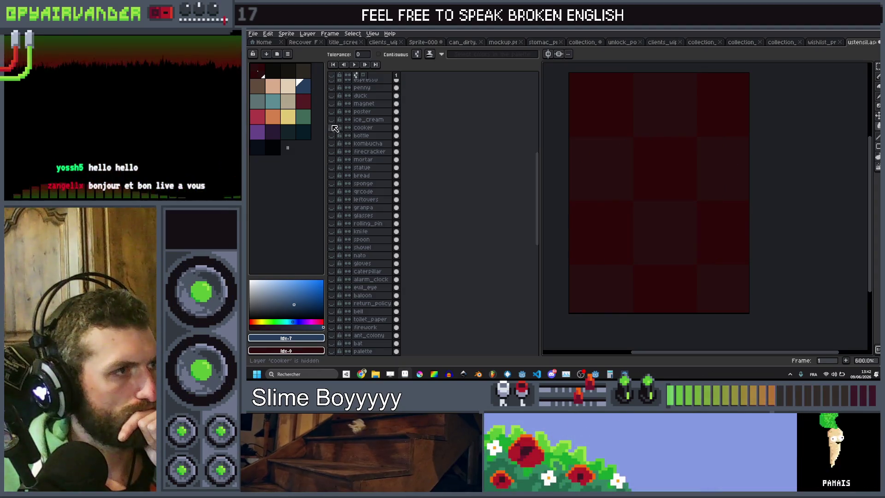
pyautogui.click(334, 128)
pyautogui.click(334, 121)
pyautogui.click(334, 121)
pyautogui.click(334, 113)
pyautogui.click(334, 113)
pyautogui.click(334, 111)
pyautogui.click(333, 111)
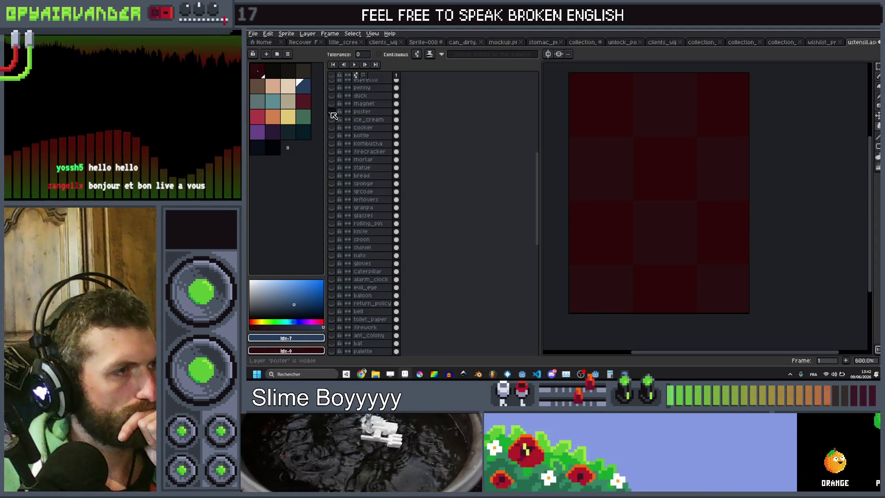
pyautogui.click(332, 110)
pyautogui.click(333, 110)
pyautogui.scroll(3, 334, 111)
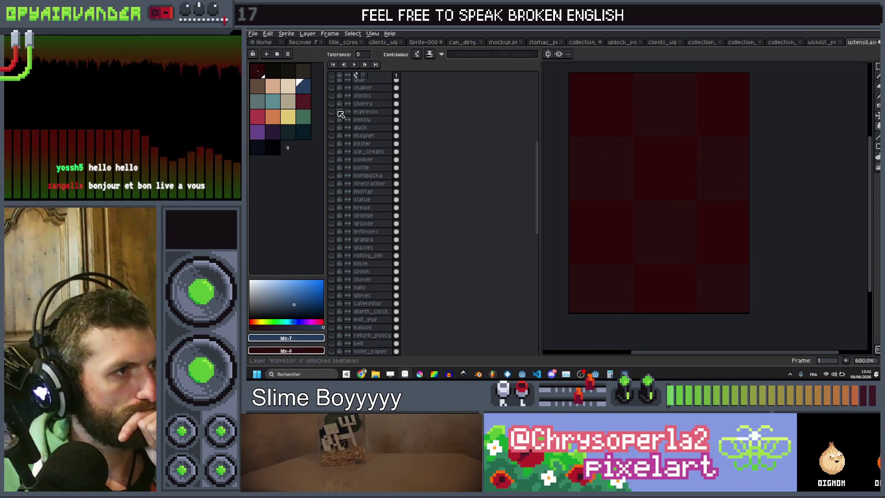
# Step: Toggle the stocks, cannon, espresso and cherry layers to preview their sprites
pyautogui.click(335, 132)
pyautogui.click(336, 132)
pyautogui.scroll(3, 335, 134)
pyautogui.click(333, 154)
pyautogui.click(333, 155)
pyautogui.click(333, 226)
pyautogui.click(333, 225)
pyautogui.click(333, 222)
pyautogui.click(334, 221)
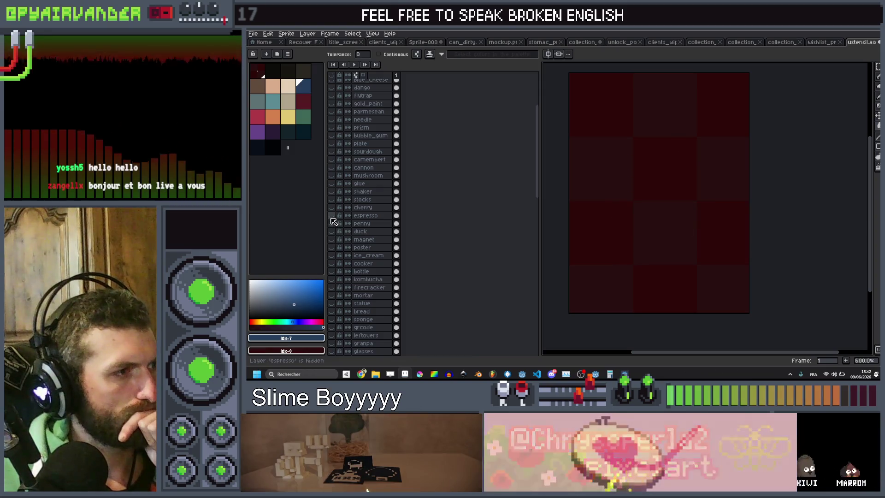
pyautogui.click(334, 222)
pyautogui.click(334, 222)
pyautogui.click(334, 208)
pyautogui.click(334, 208)
pyautogui.click(336, 202)
pyautogui.click(335, 202)
# Step: Preview shaker, glue, mushroom, camembert, sourdough jar, plate and bubble_gum, leaving only the cannon showing
pyautogui.click(336, 191)
pyautogui.click(335, 191)
pyautogui.click(336, 186)
pyautogui.click(334, 186)
pyautogui.click(334, 176)
pyautogui.click(333, 175)
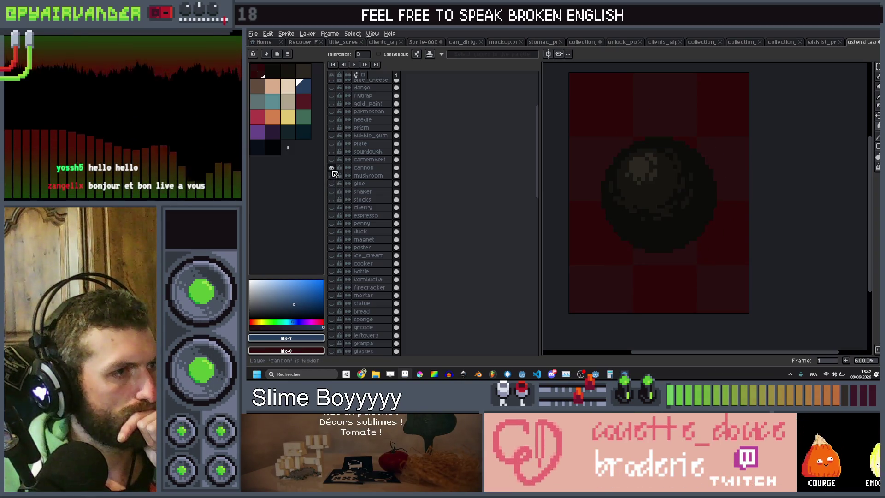
pyautogui.click(334, 168)
pyautogui.click(333, 159)
pyautogui.click(334, 159)
pyautogui.click(333, 151)
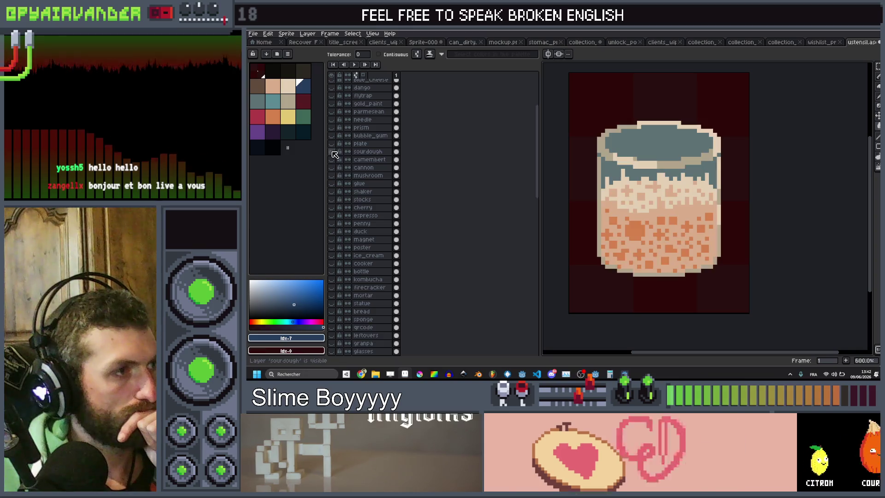
pyautogui.click(334, 151)
pyautogui.click(333, 144)
pyautogui.click(333, 144)
pyautogui.click(334, 136)
pyautogui.click(335, 136)
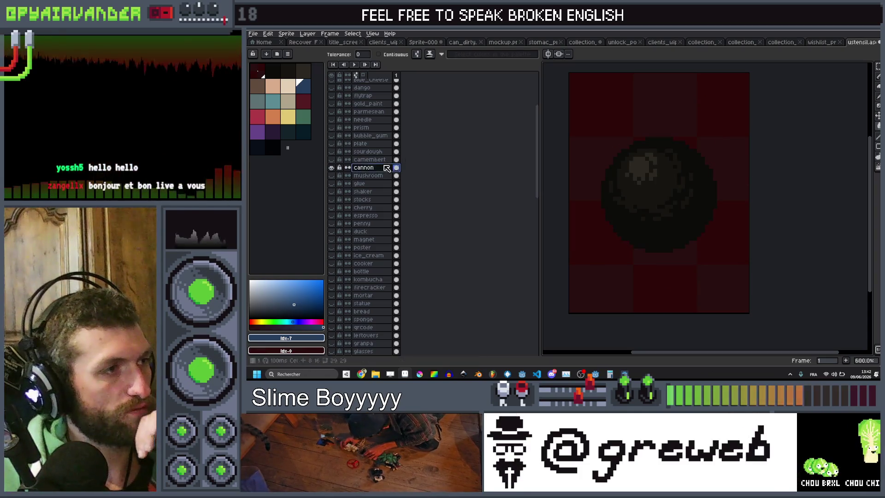
# Step: Fill the dark cannonball body with navy, then refill it with a lighter blue swatch
pyautogui.scroll(3, 694, 175)
pyautogui.keyDown('alt'); pyautogui.click(687, 242); pyautogui.keyUp('alt')
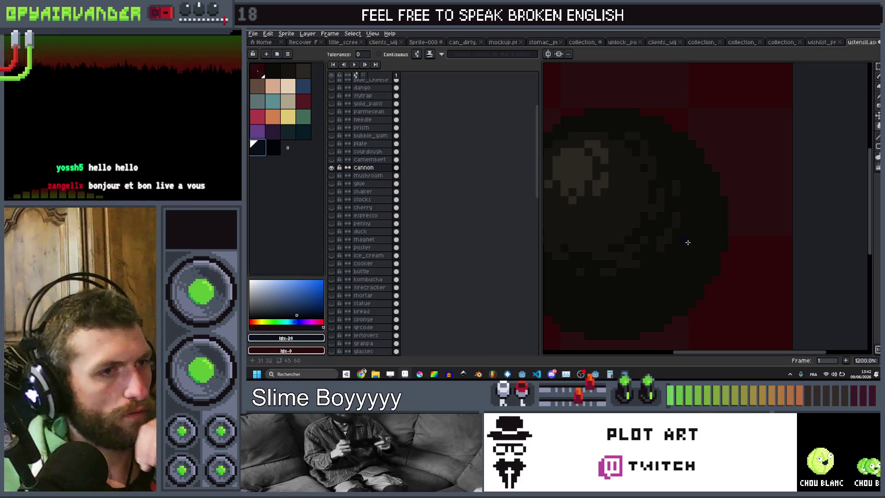
pyautogui.click(687, 243)
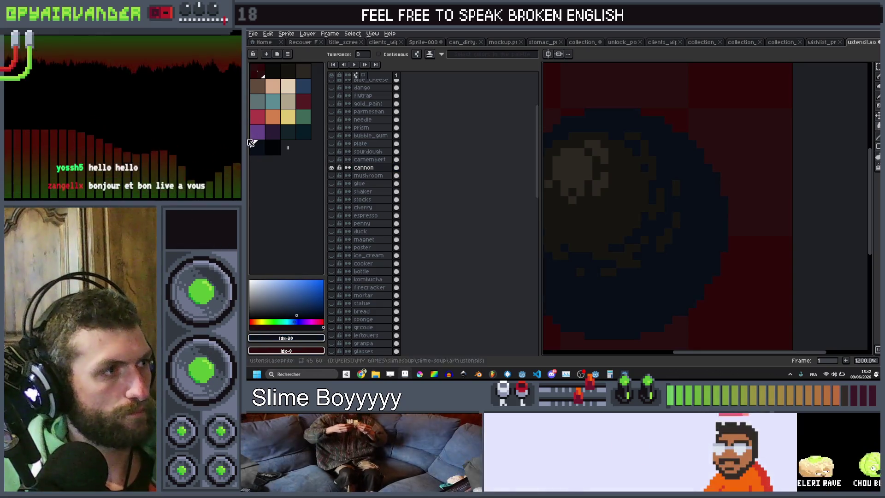
pyautogui.click(303, 132)
pyautogui.click(605, 218)
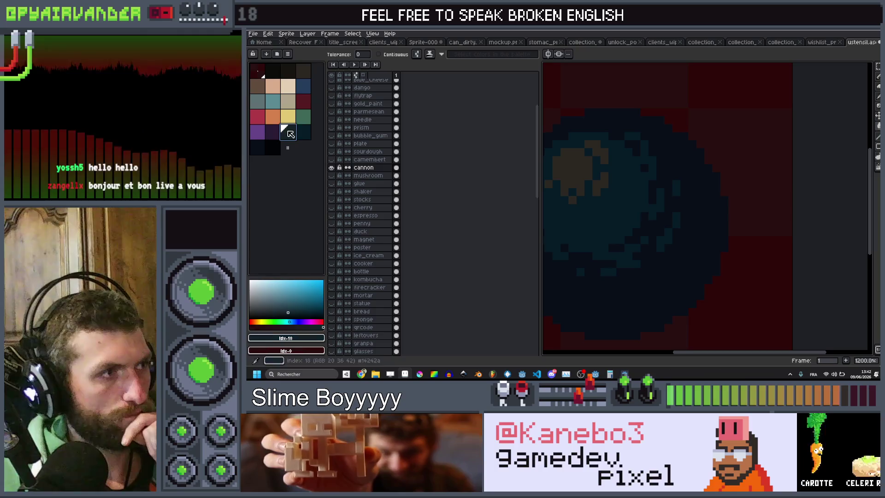
pyautogui.scroll(-3, 635, 189)
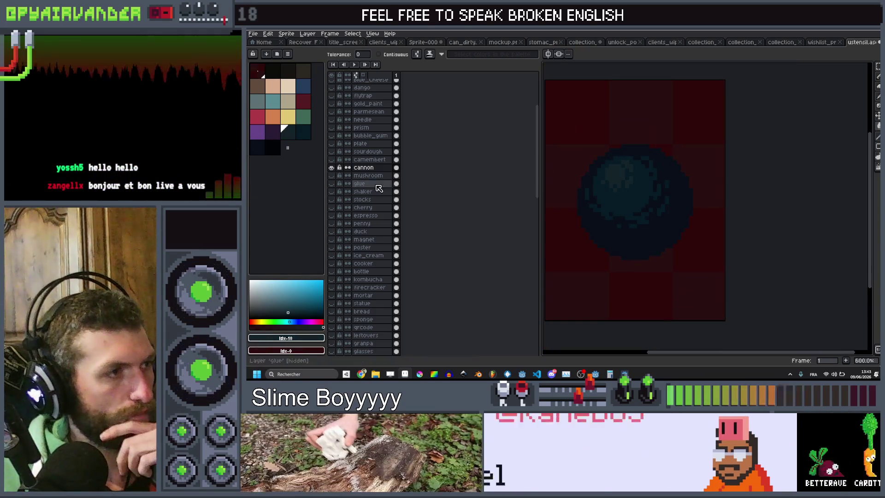
# Step: Hide the cannon layer and preview each item layer from camembert up to dango
pyautogui.click(331, 167)
pyautogui.click(331, 159)
pyautogui.click(331, 159)
pyautogui.click(332, 151)
pyautogui.click(332, 152)
pyautogui.click(332, 143)
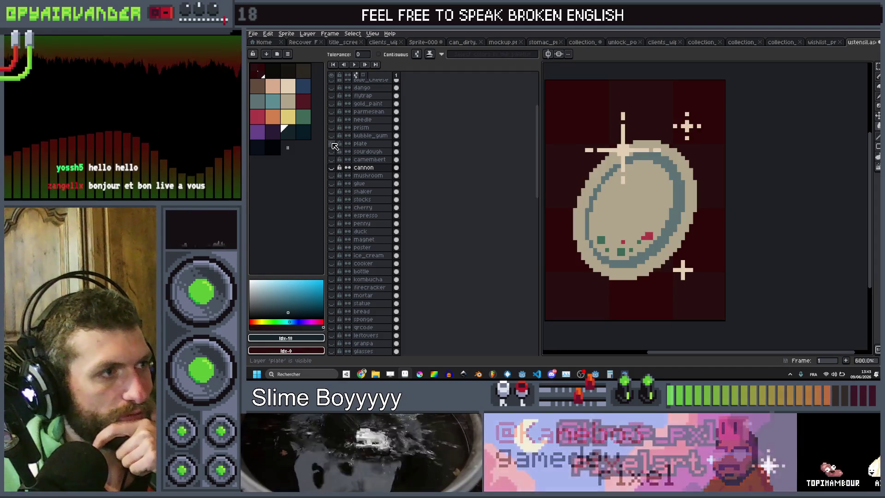
pyautogui.click(331, 143)
pyautogui.click(332, 136)
pyautogui.click(332, 135)
pyautogui.click(332, 128)
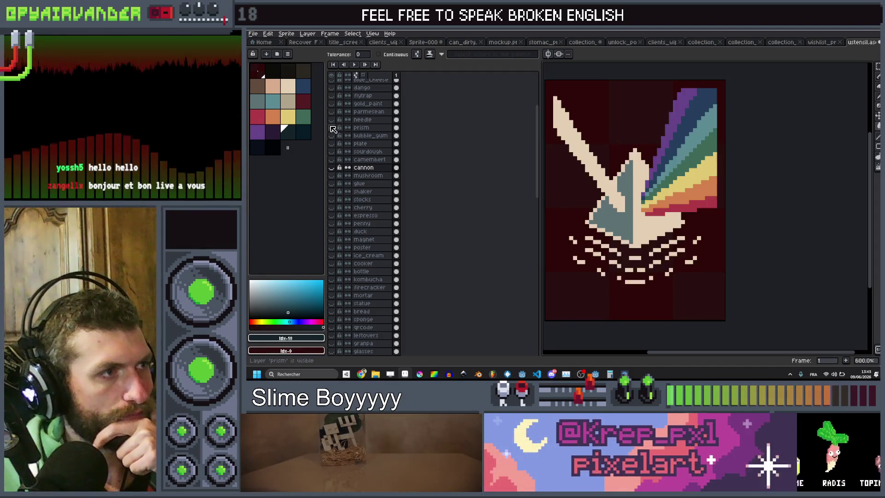
pyautogui.click(332, 127)
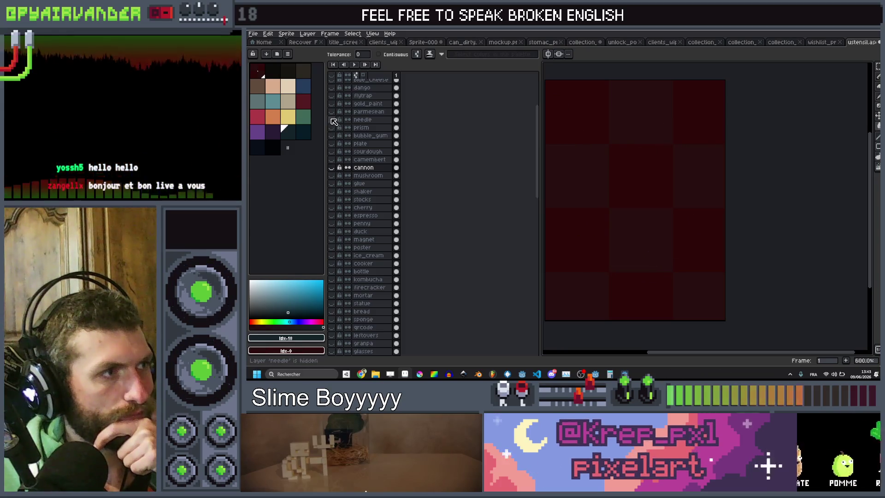
pyautogui.click(331, 111)
pyautogui.click(331, 112)
pyautogui.click(332, 120)
pyautogui.click(332, 119)
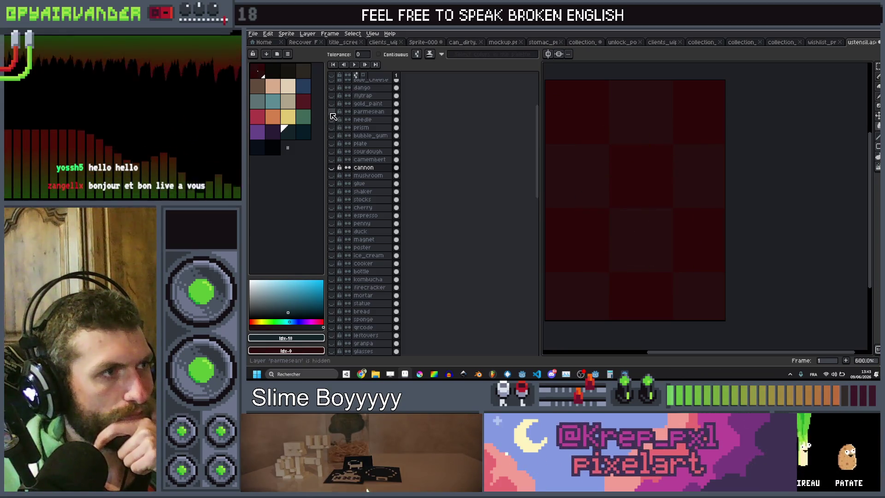
pyautogui.click(331, 111)
pyautogui.click(331, 112)
pyautogui.click(331, 104)
pyautogui.click(332, 104)
pyautogui.click(332, 96)
pyautogui.click(332, 96)
pyautogui.click(331, 88)
pyautogui.moveTo(332, 88); pyautogui.dragTo(332, 103)
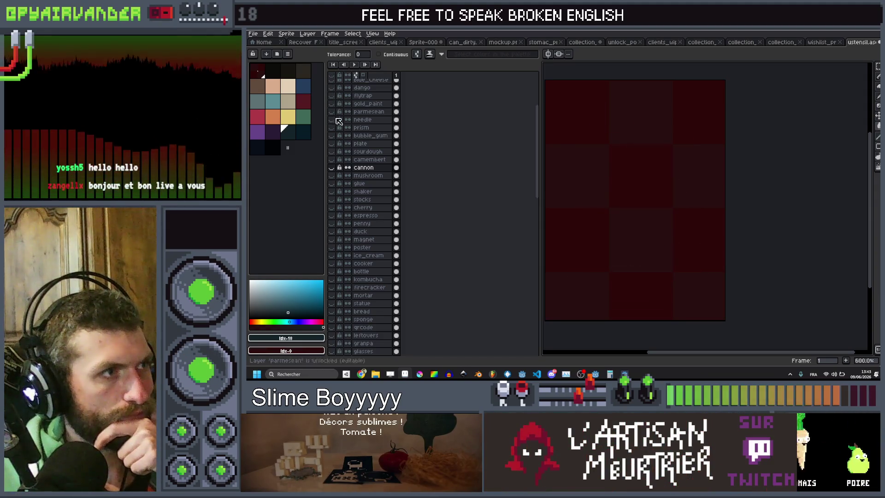
# Step: Preview the blue_cheese through wart layers, then leave the unicorn horn layer visible
pyautogui.scroll(2, 381, 171)
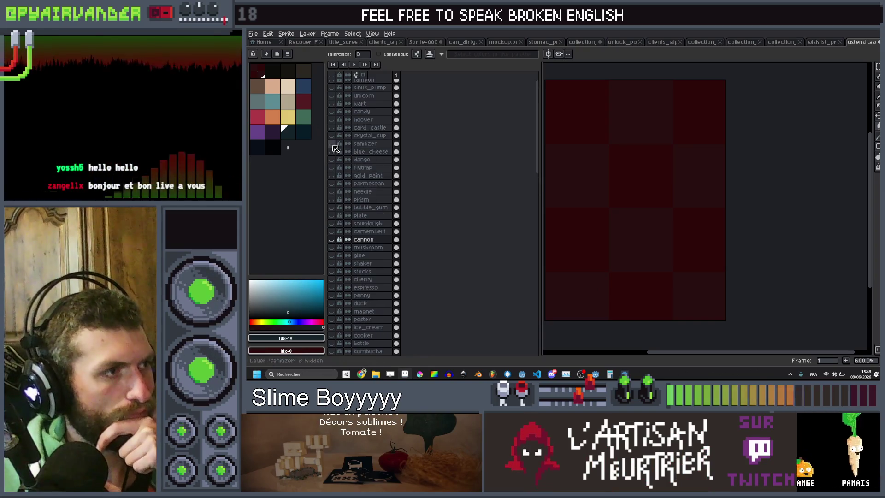
pyautogui.click(332, 152)
pyautogui.click(332, 152)
pyautogui.click(332, 135)
pyautogui.click(332, 135)
pyautogui.click(332, 144)
pyautogui.click(332, 144)
pyautogui.click(331, 128)
pyautogui.click(332, 128)
pyautogui.click(332, 120)
pyautogui.click(332, 119)
pyautogui.click(332, 112)
pyautogui.click(332, 111)
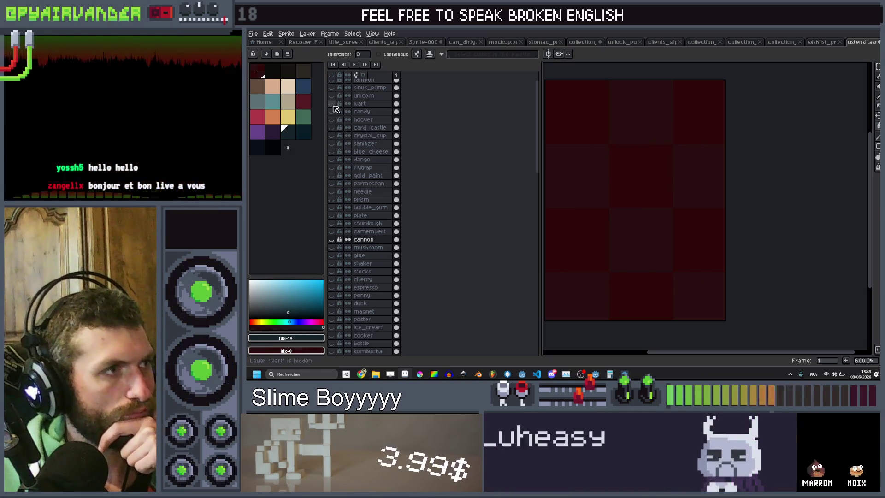
pyautogui.click(332, 104)
pyautogui.click(332, 104)
pyautogui.click(332, 96)
pyautogui.click(332, 95)
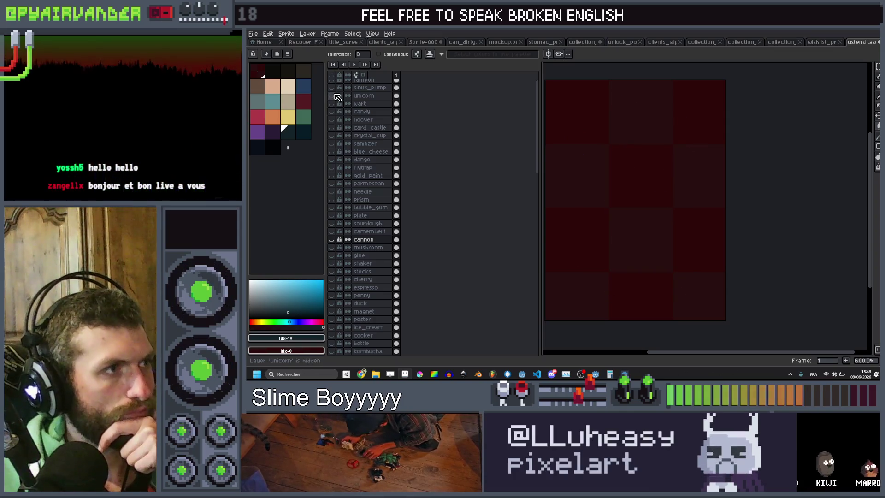
pyautogui.click(332, 98)
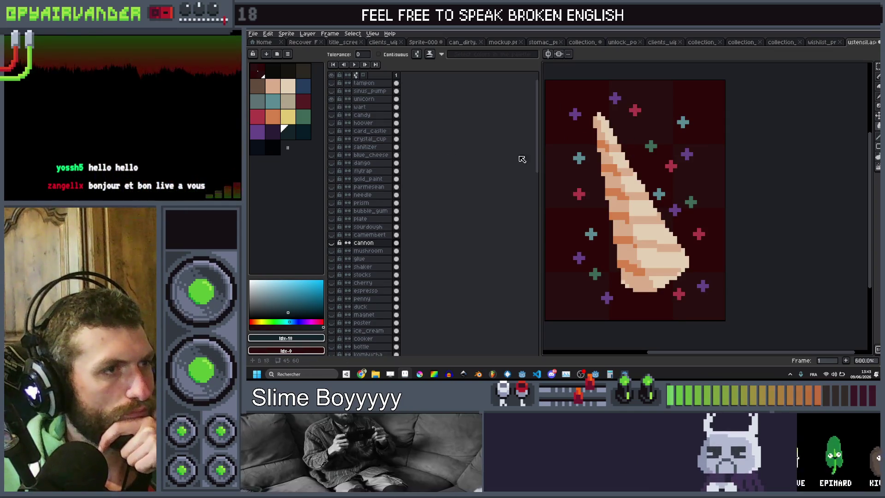
# Step: Erase all the coloured sparkle crosses around the horn on the unicorn layer
pyautogui.click(376, 99)
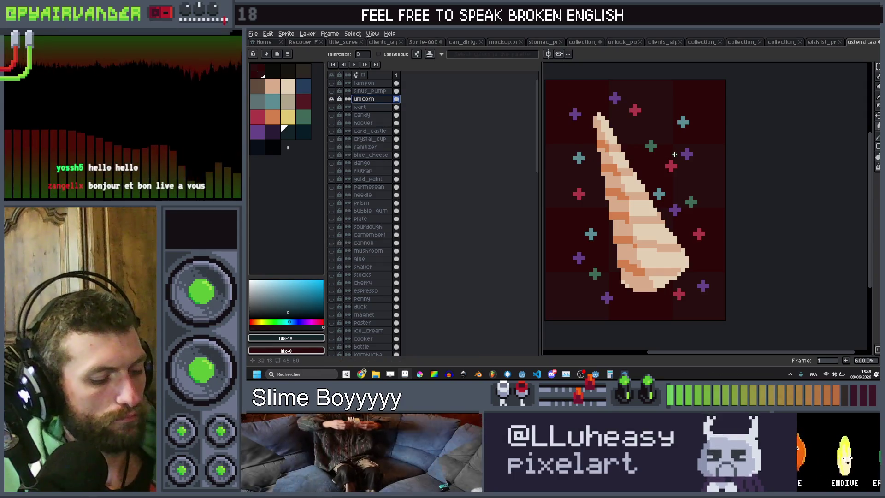
pyautogui.hscroll(1, 673, 159)
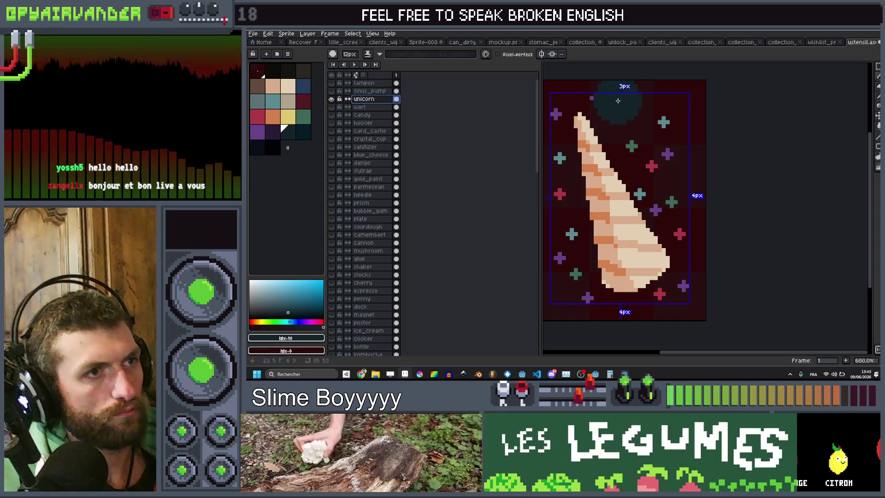
pyautogui.moveTo(611, 99); pyautogui.dragTo(685, 110)
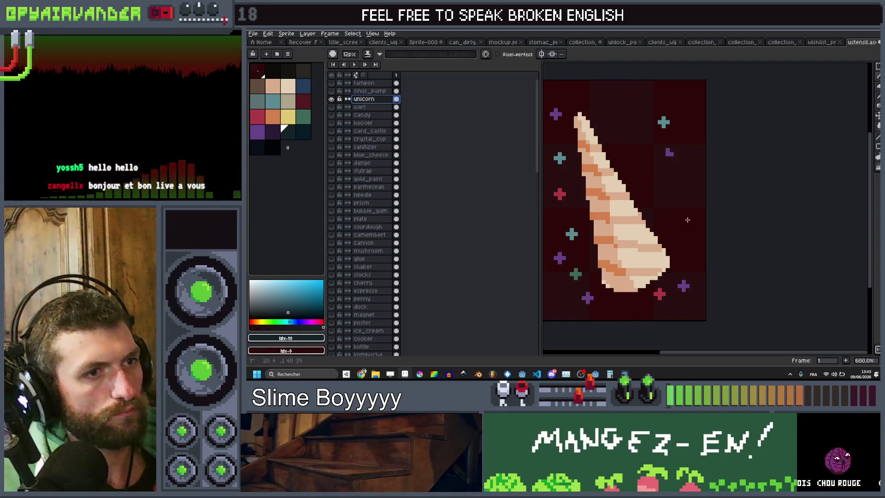
pyautogui.moveTo(695, 300)
pyautogui.mouseDown()
pyautogui.moveTo(610, 315)
pyautogui.moveTo(564, 249)
pyautogui.moveTo(551, 201)
pyautogui.moveTo(556, 114)
pyautogui.mouseUp()
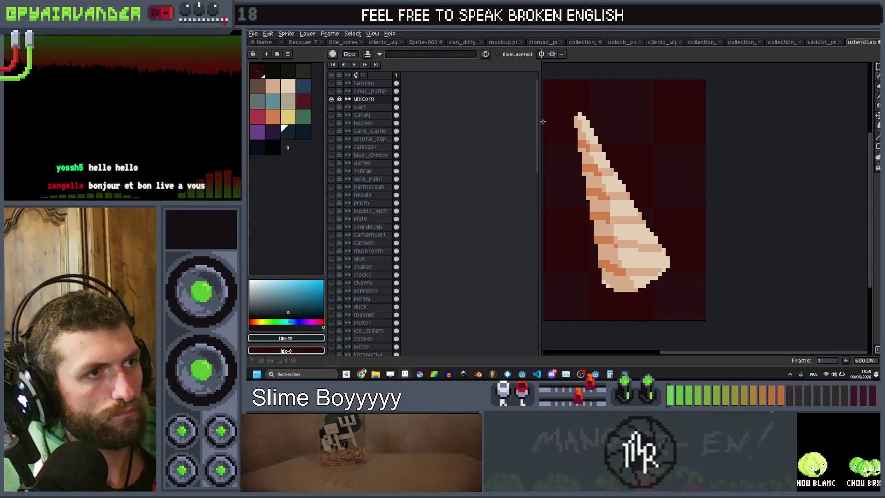
# Step: Hide the unicorn layer and preview other layers until the bread sprite shows
pyautogui.click(332, 98)
pyautogui.click(331, 91)
pyautogui.click(331, 90)
pyautogui.click(331, 83)
pyautogui.click(332, 83)
pyautogui.scroll(-9, 360, 208)
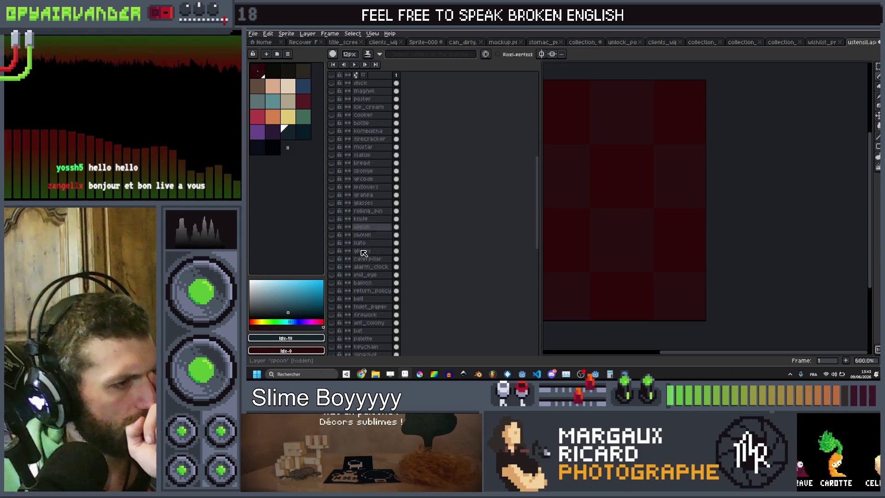
pyautogui.scroll(-3, 363, 259)
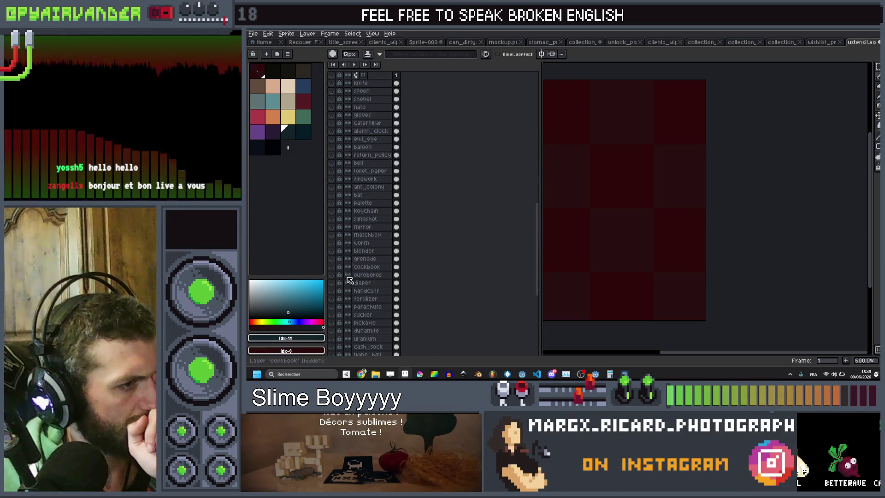
pyautogui.click(331, 301)
pyautogui.click(330, 301)
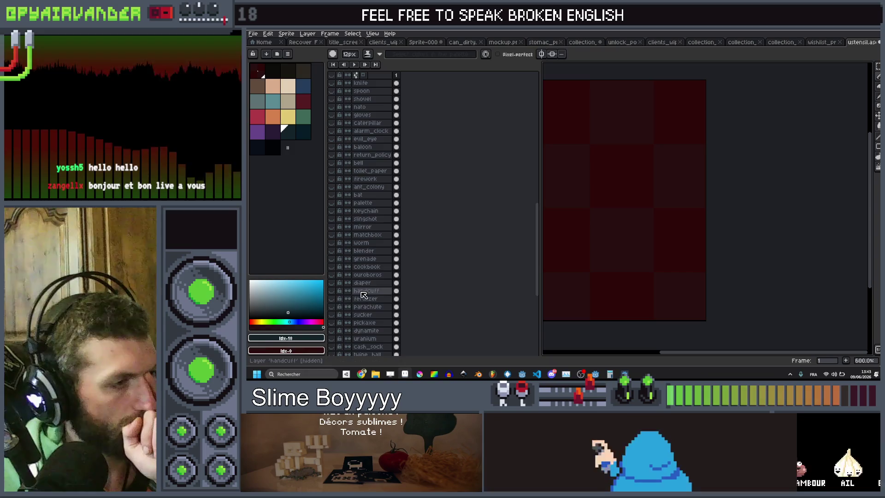
pyautogui.scroll(2, 358, 152)
pyautogui.click(332, 83)
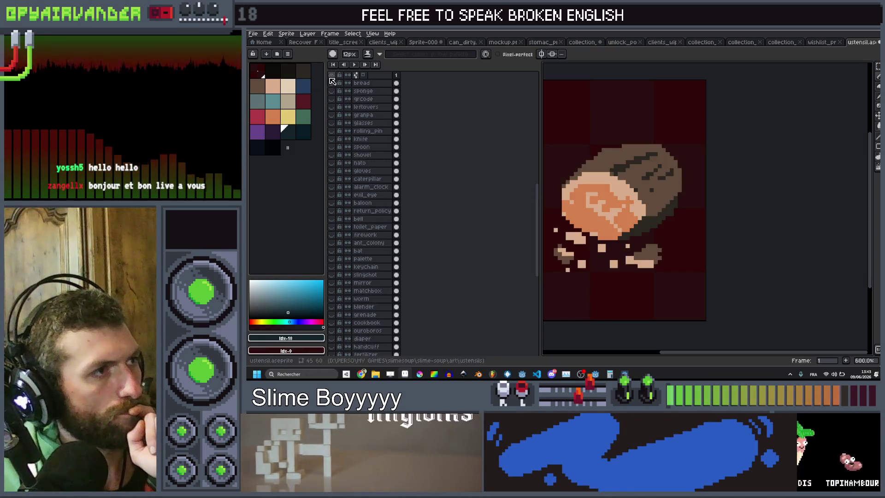
# Step: Make every item layer visible and apply the black outline effect
pyautogui.click(334, 75)
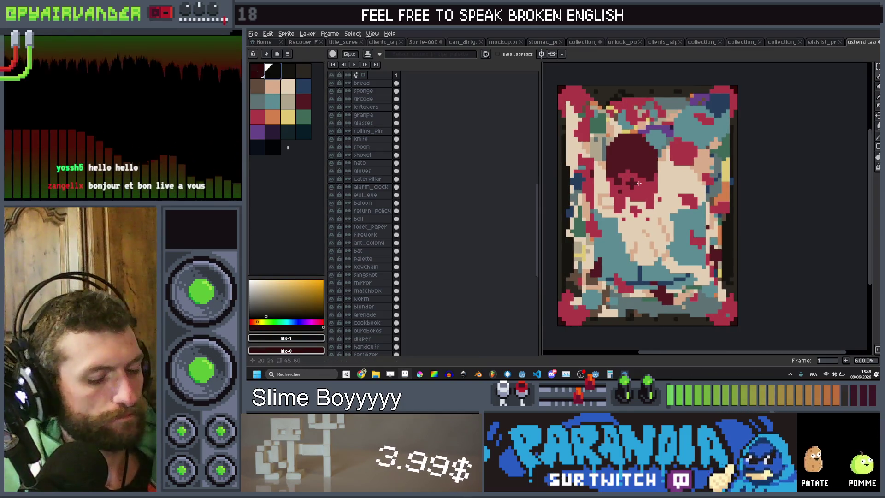
pyautogui.hotkey('shift', 'o')
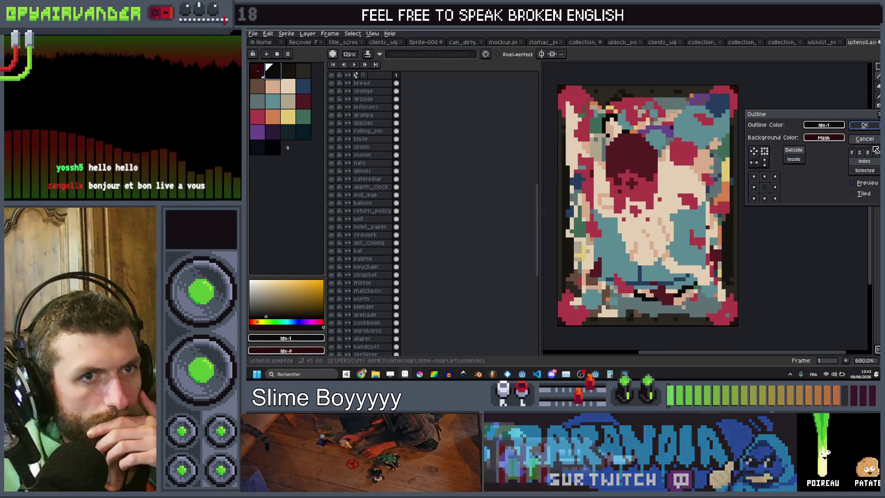
pyautogui.click(874, 125)
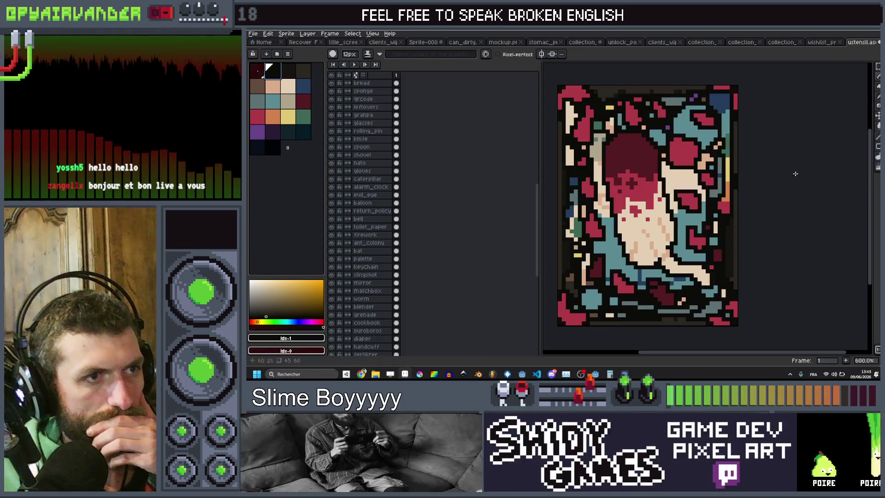
pyautogui.scroll(-2, 786, 188)
pyautogui.scroll(1, 803, 188)
# Step: Run the sprite sheet export script with the Simple option, overwriting the sheet
pyautogui.hotkey('ctrl', 'e')
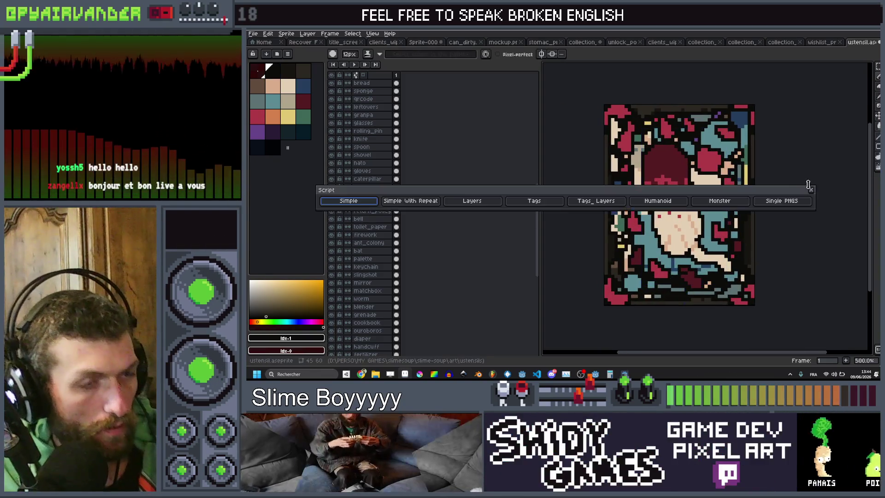
pyautogui.click(479, 201)
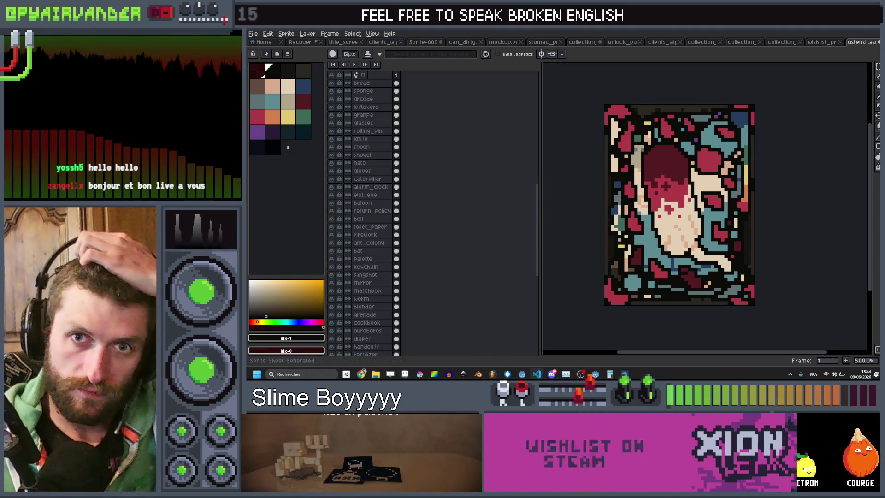
pyautogui.hotkey('alt', 'Tab')
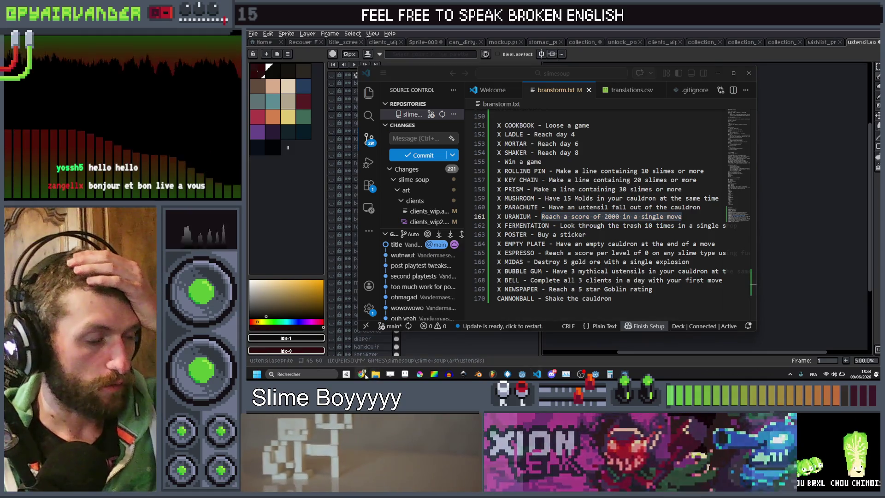
# Step: Bring Chrome forward, open the SlimeSoup bookmark and switch to the spreadsheet's owning account
pyautogui.moveTo(361, 374)
pyautogui.click(324, 341)
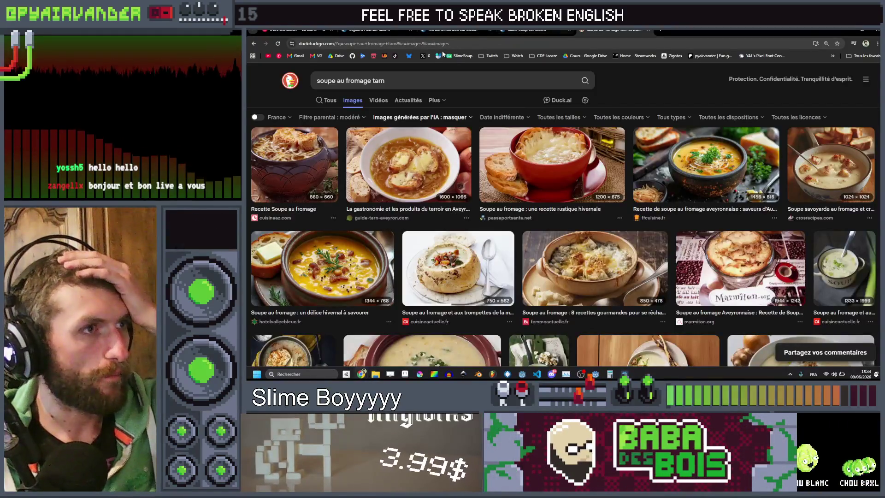
pyautogui.click(458, 56)
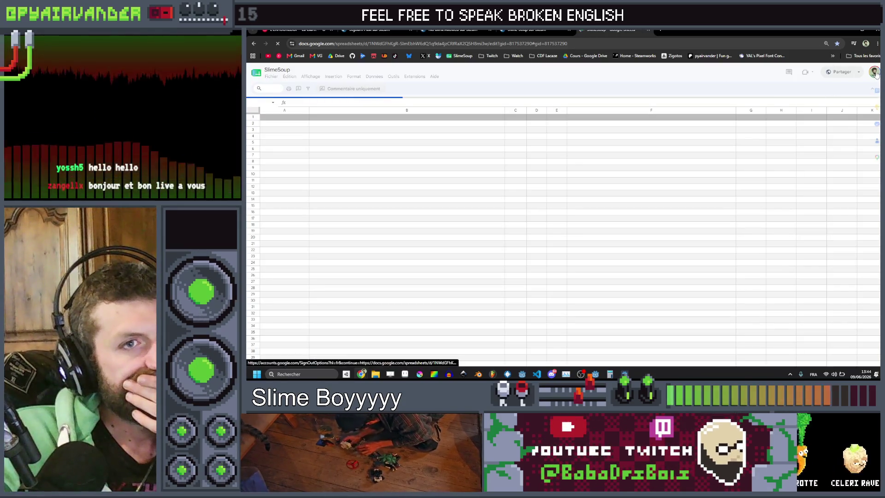
pyautogui.click(874, 73)
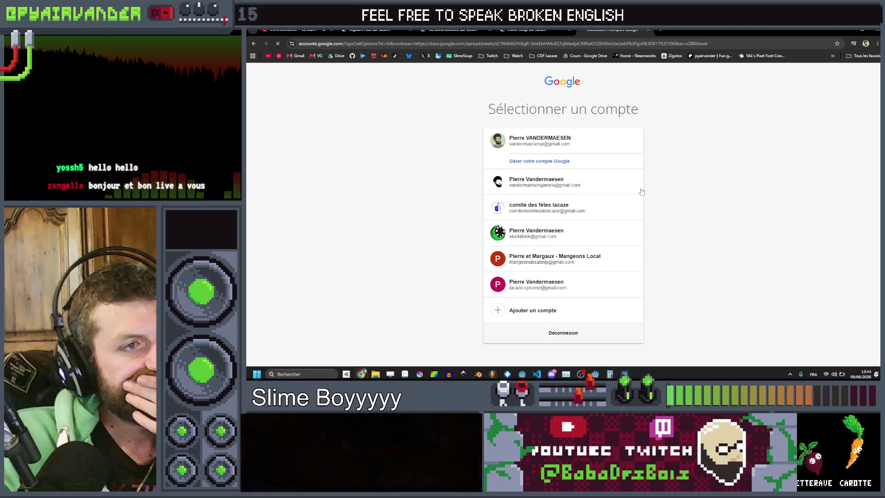
pyautogui.click(606, 191)
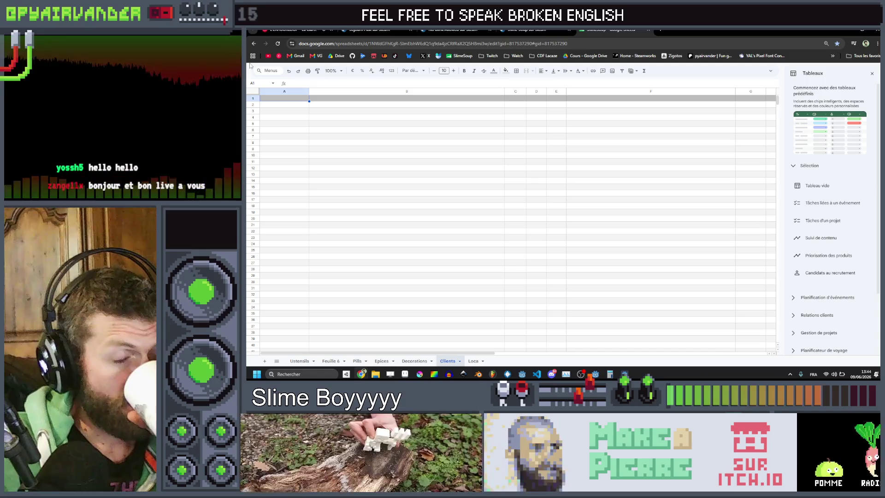
# Step: On the Ustensils sheet, enter Skull in A97 and Test de grossesse in A98
pyautogui.click(299, 362)
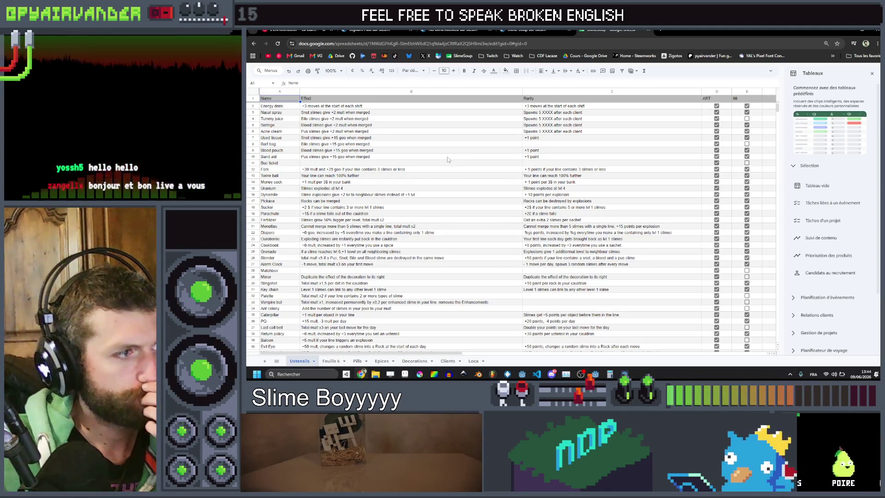
pyautogui.scroll(-3, 429, 184)
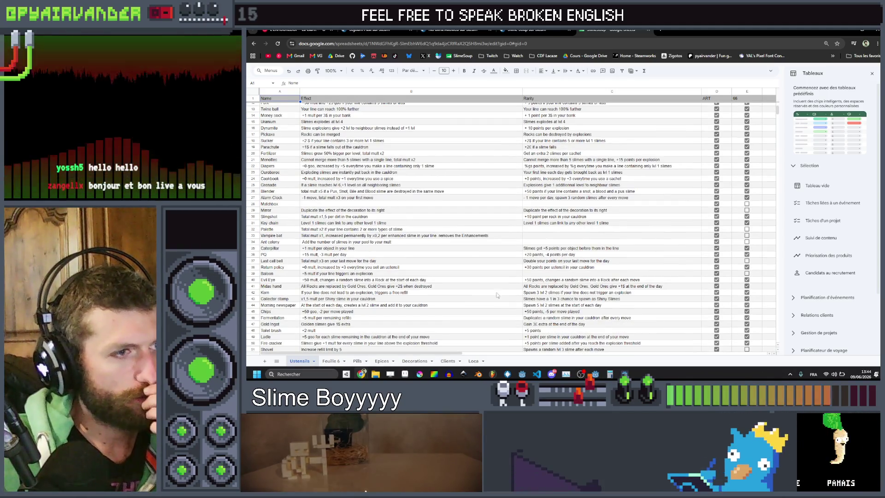
pyautogui.scroll(-15, 498, 296)
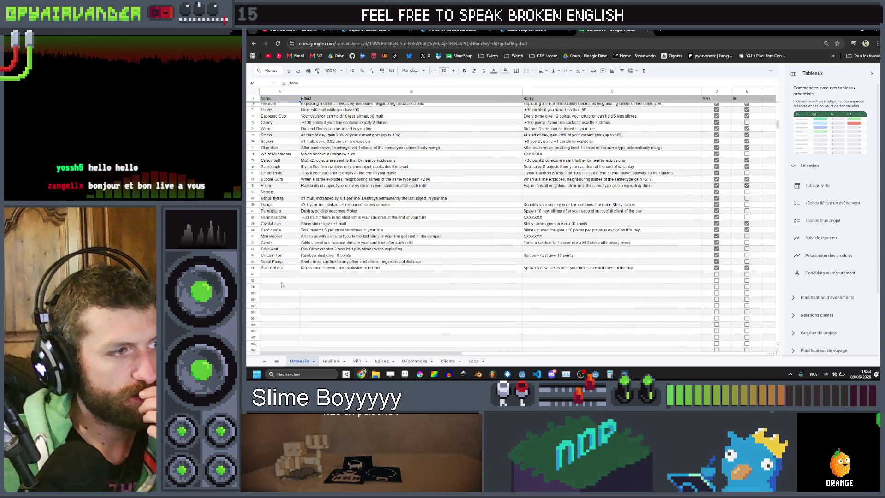
pyautogui.click(281, 274)
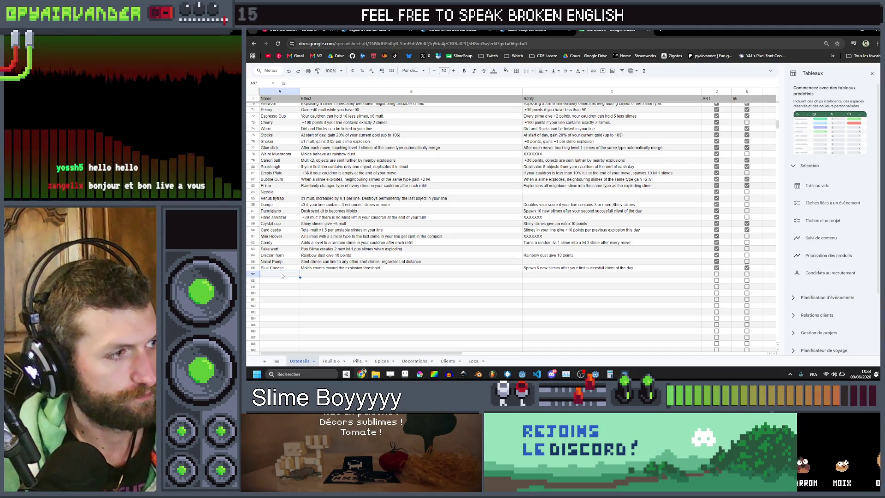
pyautogui.write('Skull')
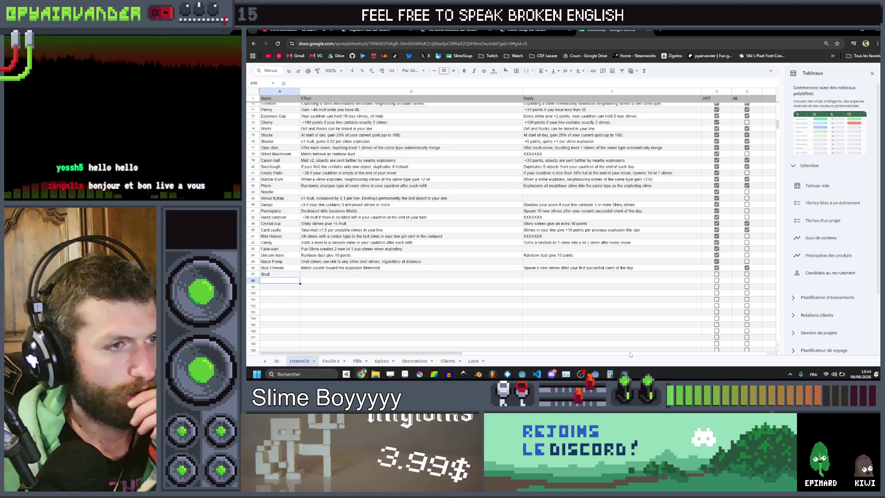
pyautogui.doubleClick(290, 278)
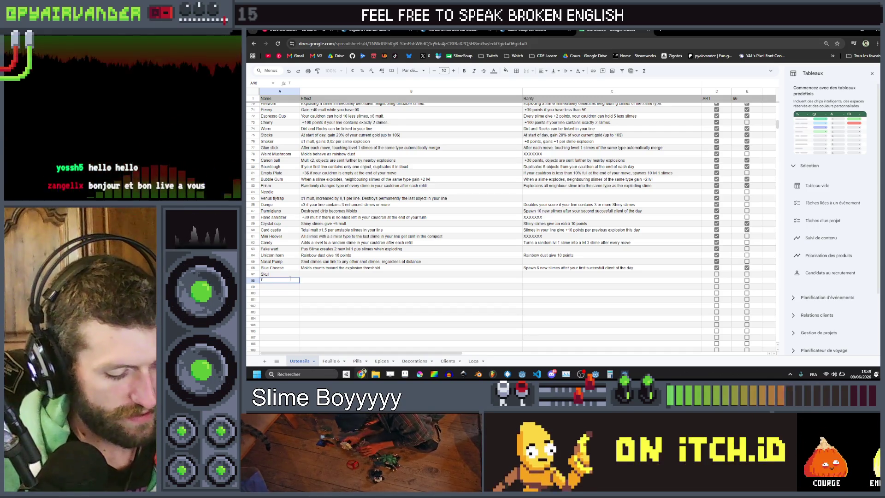
pyautogui.write('est de grosses')
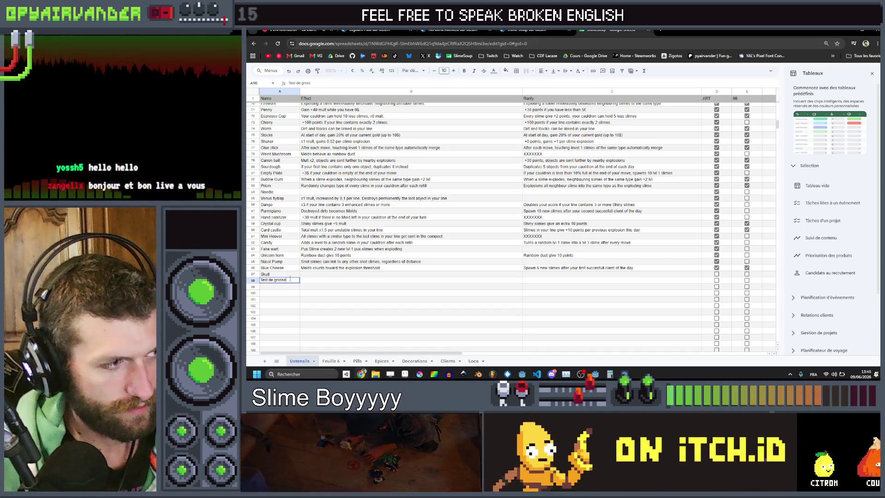
pyautogui.press('Return')
pyautogui.click(290, 282)
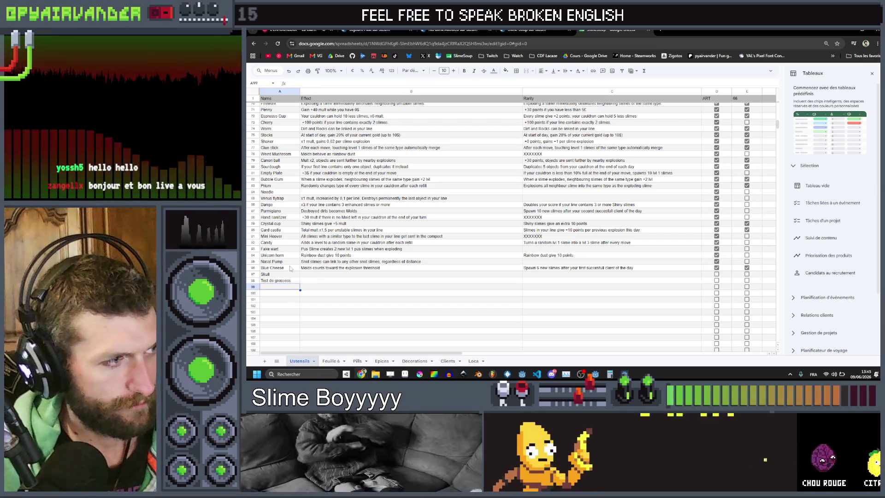
pyautogui.write('se')
pyautogui.press('Return')
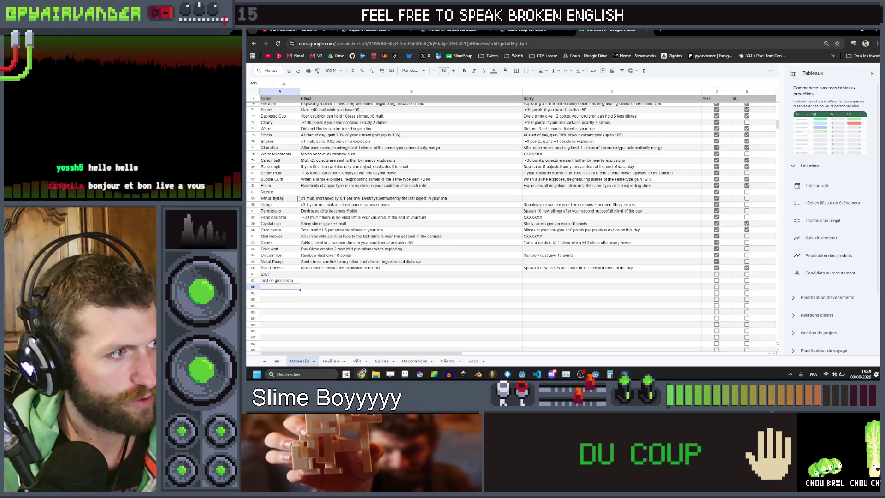
# Step: Cut Weird Mushroom from A78 and paste it into A99
pyautogui.click(284, 156)
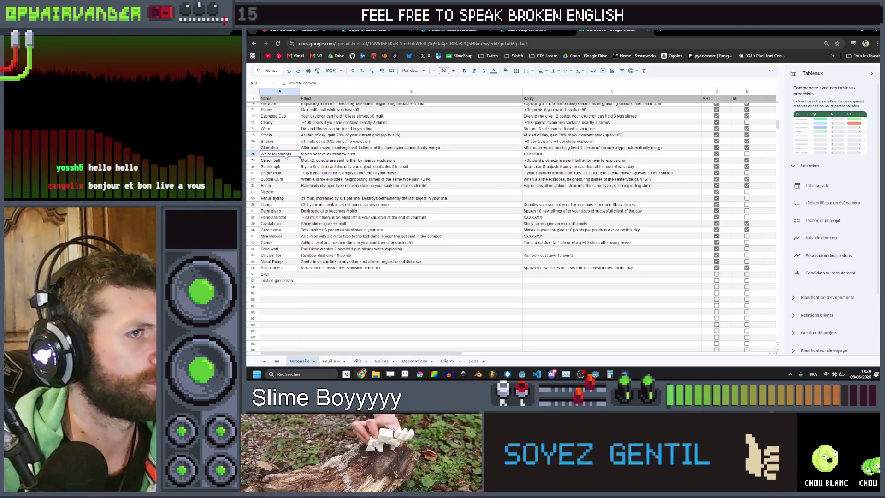
pyautogui.hotkey('ctrl', 'x')
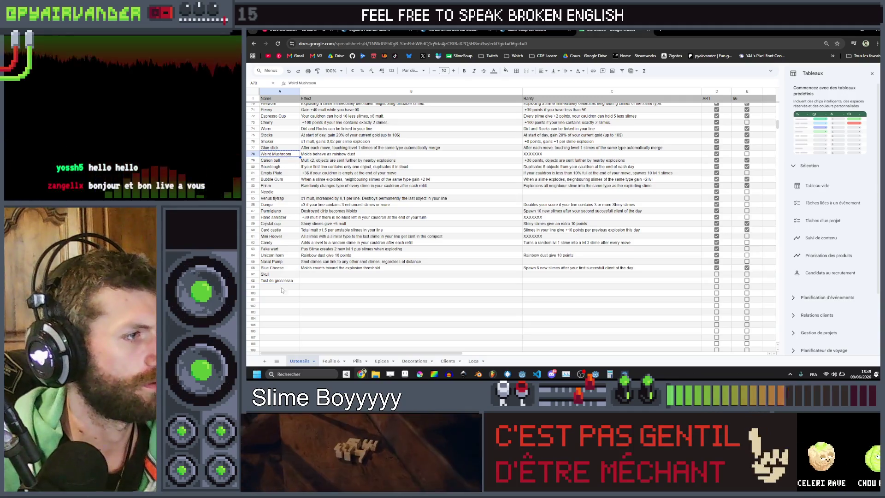
pyautogui.click(281, 287)
pyautogui.hotkey('ctrl', 'v')
pyautogui.click(344, 290)
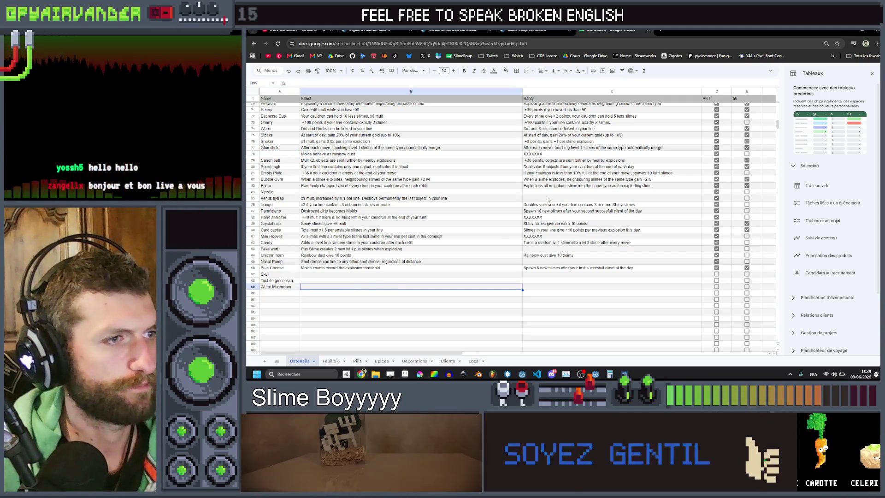
pyautogui.click(286, 280)
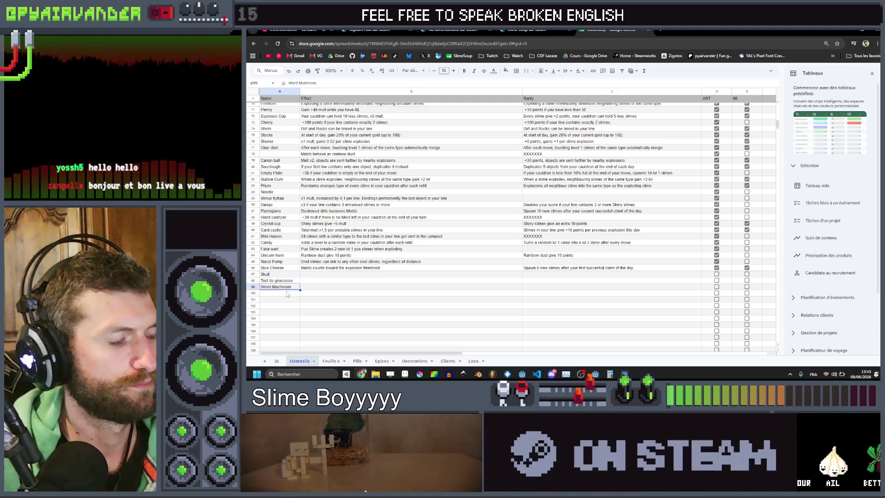
pyautogui.click(287, 294)
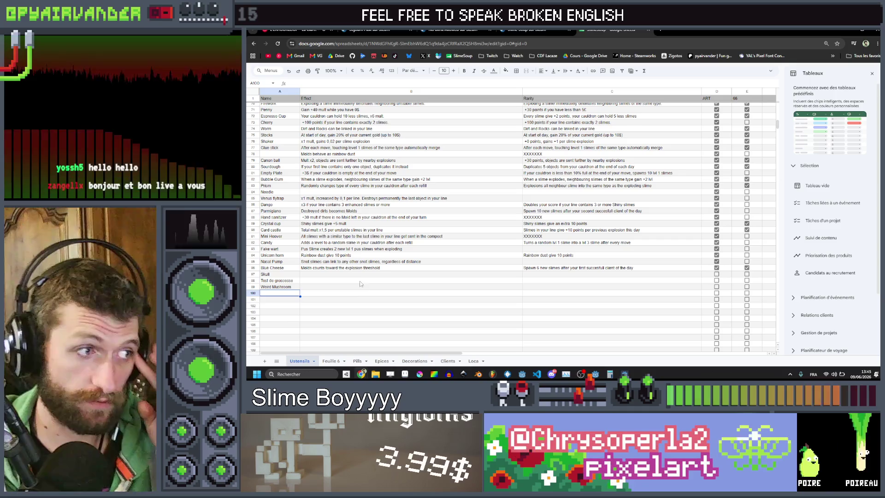
pyautogui.click(323, 281)
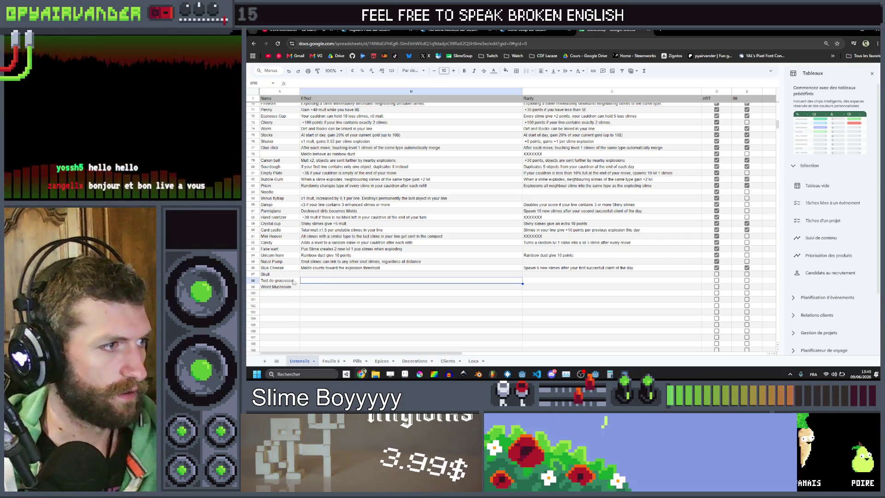
pyautogui.press('Tab')
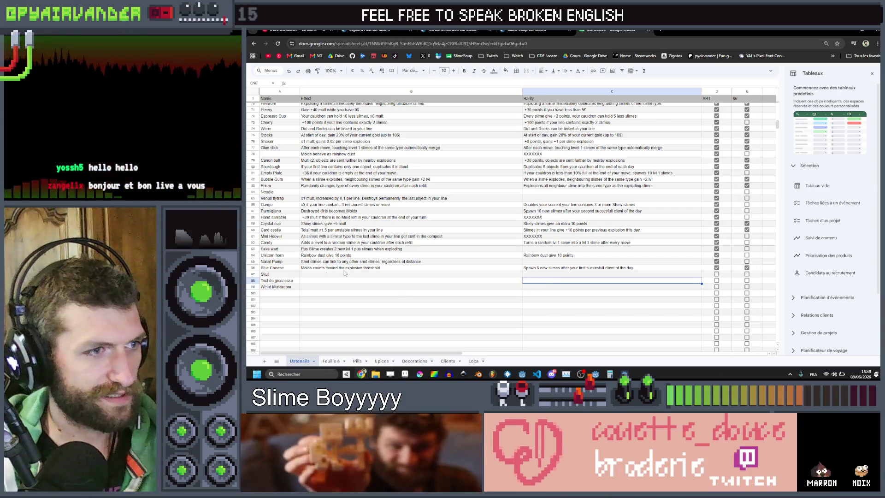
# Step: Give Test de grossesse the description 'level up all neighbouring slimes after every turn'
pyautogui.write('Level u')
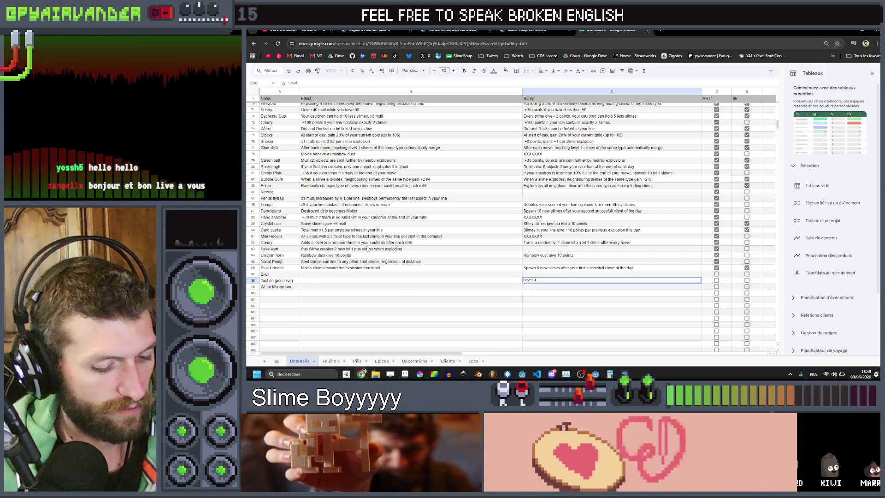
pyautogui.write('p all')
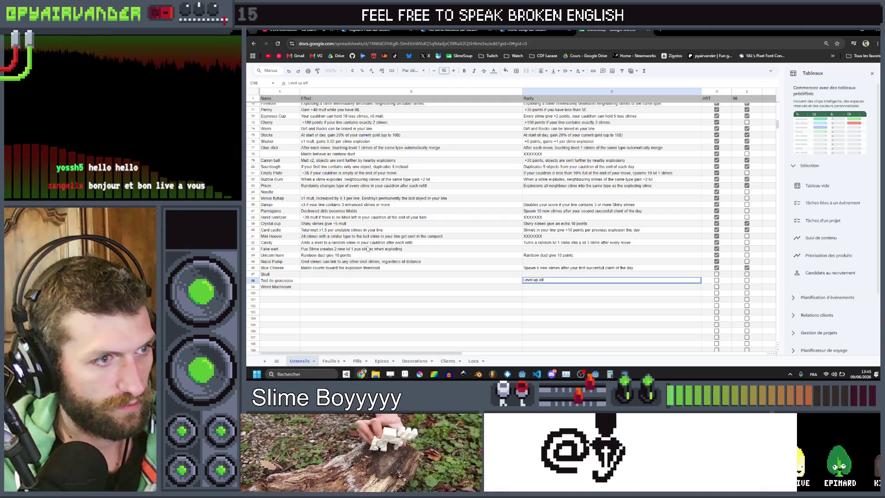
pyautogui.write(' neighbouring slimes a')
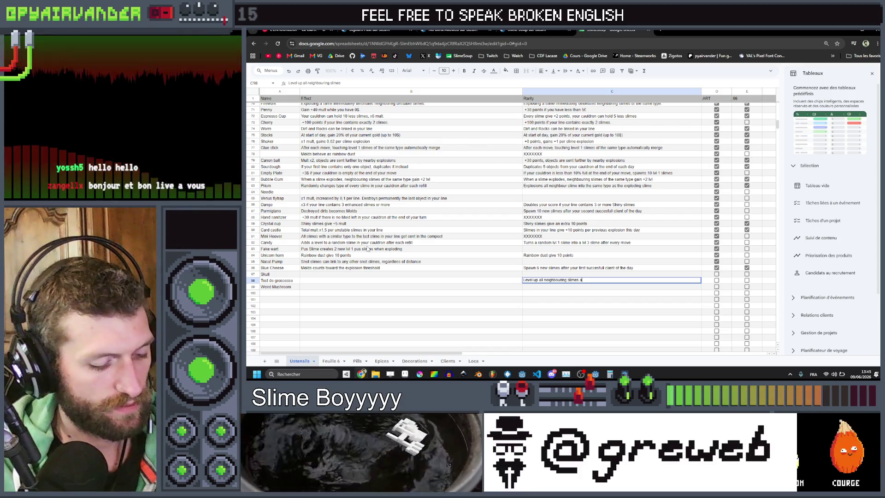
pyautogui.write('fter every ')
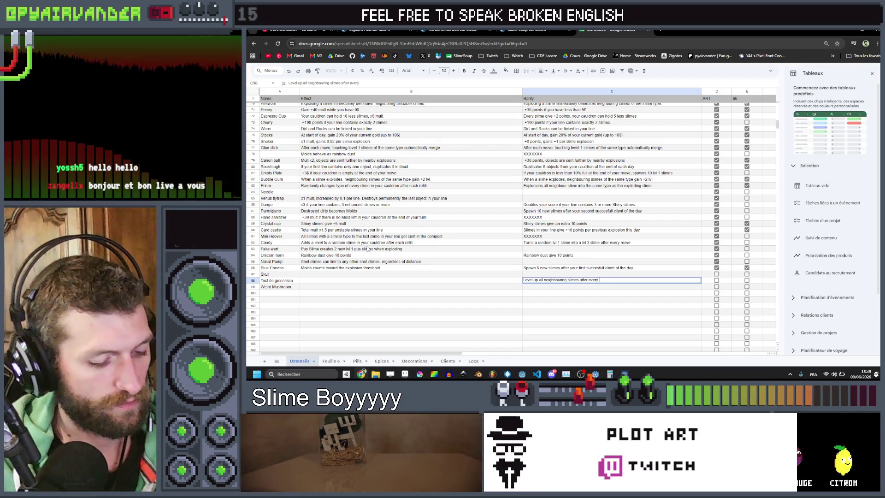
pyautogui.write('turn')
pyautogui.press('Return')
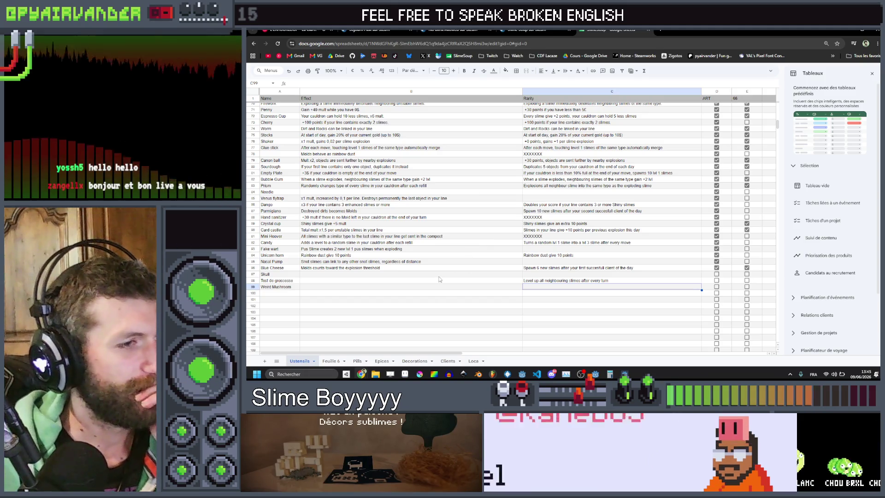
pyautogui.click(437, 275)
pyautogui.click(435, 288)
pyautogui.moveTo(434, 290); pyautogui.dragTo(276, 291)
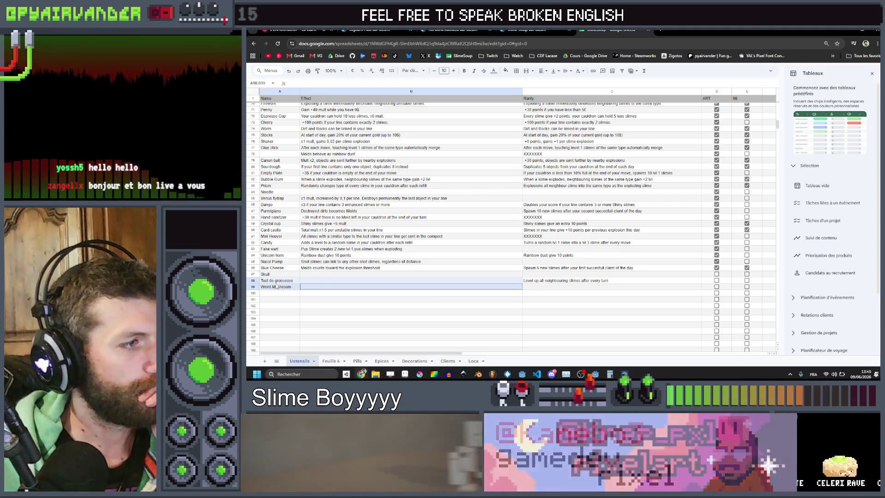
# Step: Enter 'Molds give +30 points' in Weird Mushroom's column C cell
pyautogui.doubleClick(547, 287)
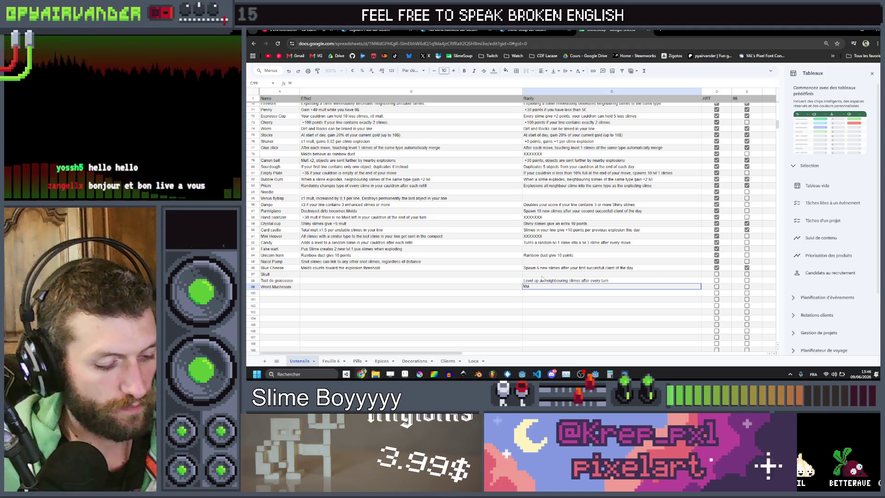
pyautogui.write('lds give +')
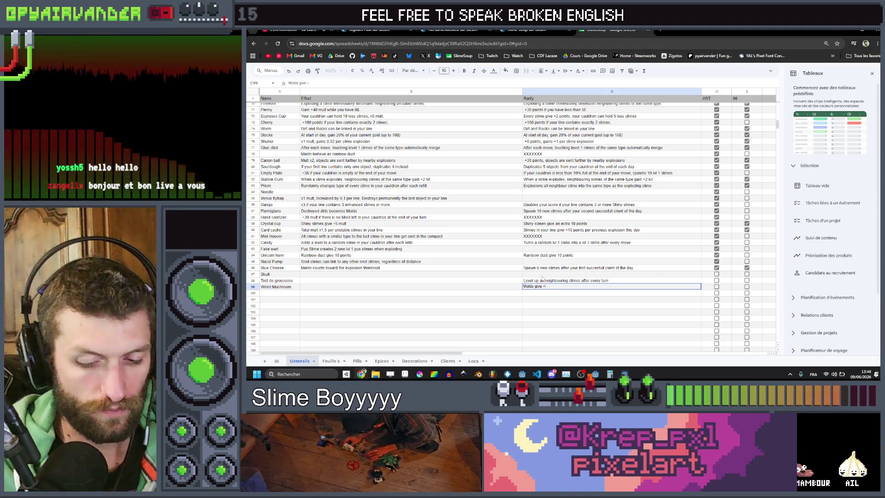
pyautogui.write('30 points')
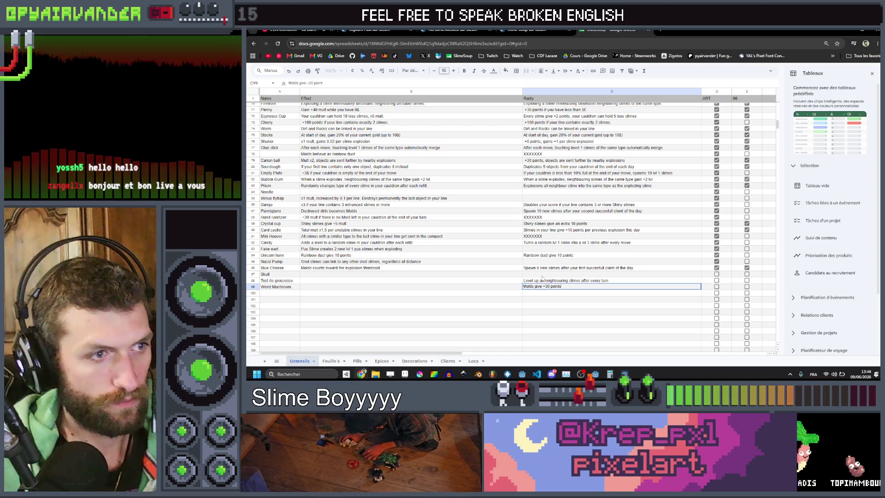
pyautogui.press('Return')
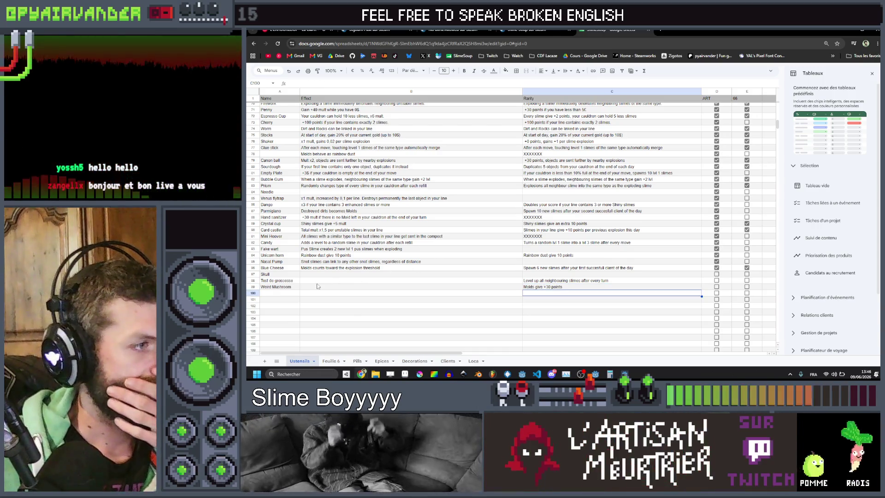
pyautogui.doubleClick(550, 295)
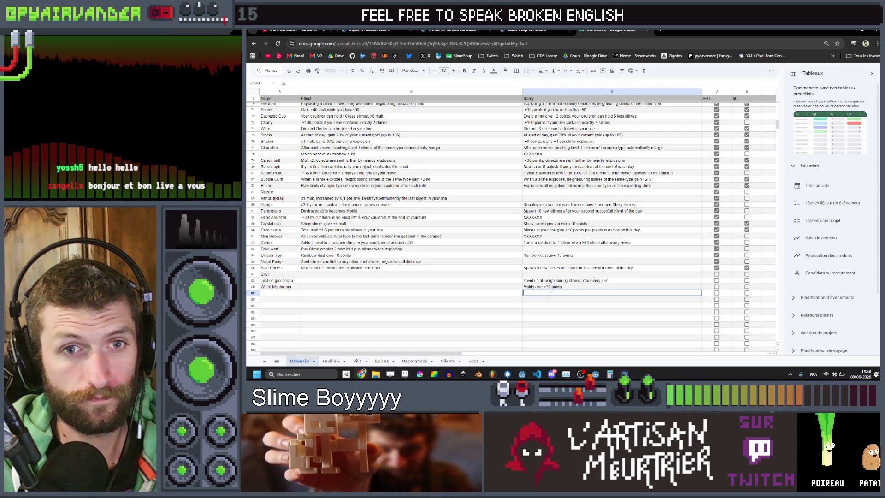
# Step: Enter 'Red slimes can no longer appear in cans' in C100 and copy it to C101 and C102
pyautogui.write('Re')
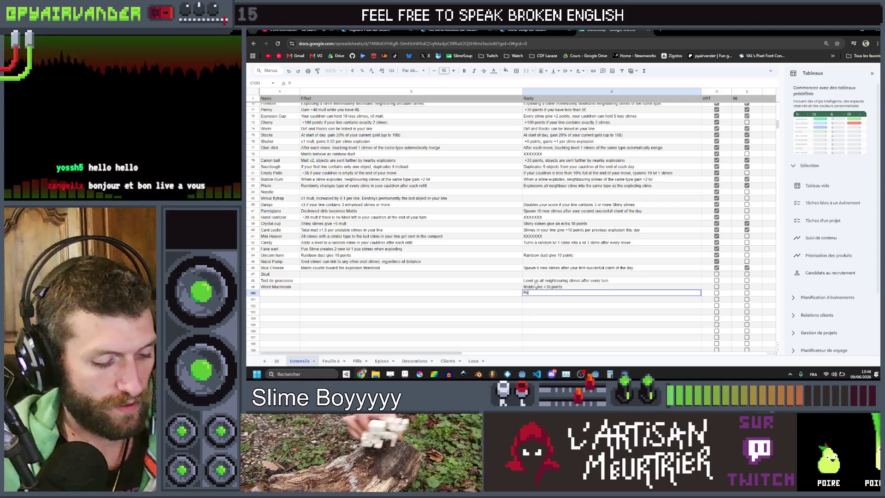
pyautogui.write('d slimes can n')
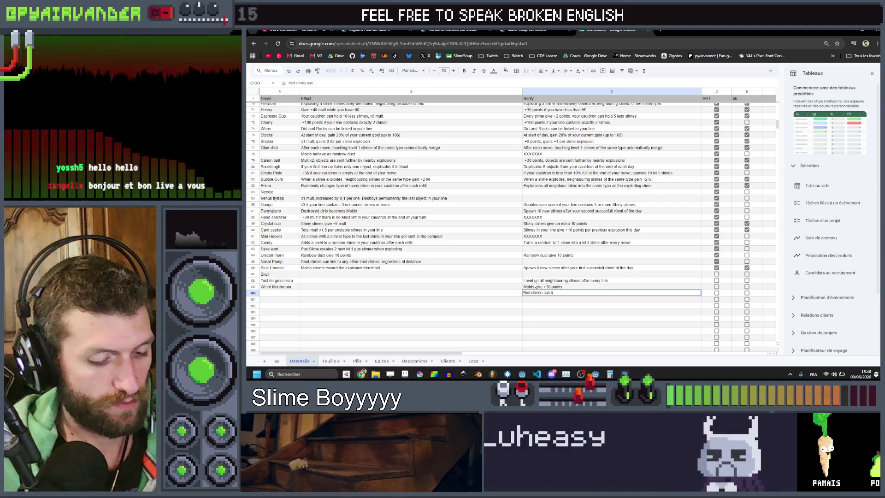
pyautogui.write('o longer appear')
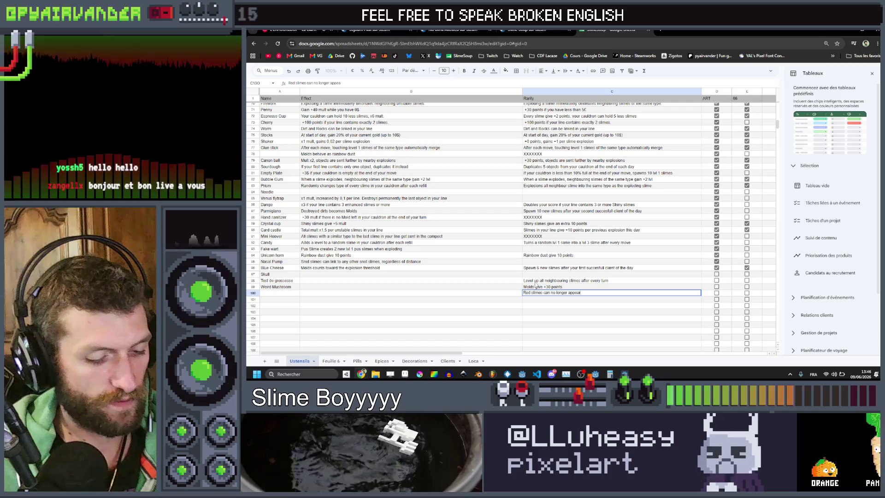
pyautogui.write(' in cans')
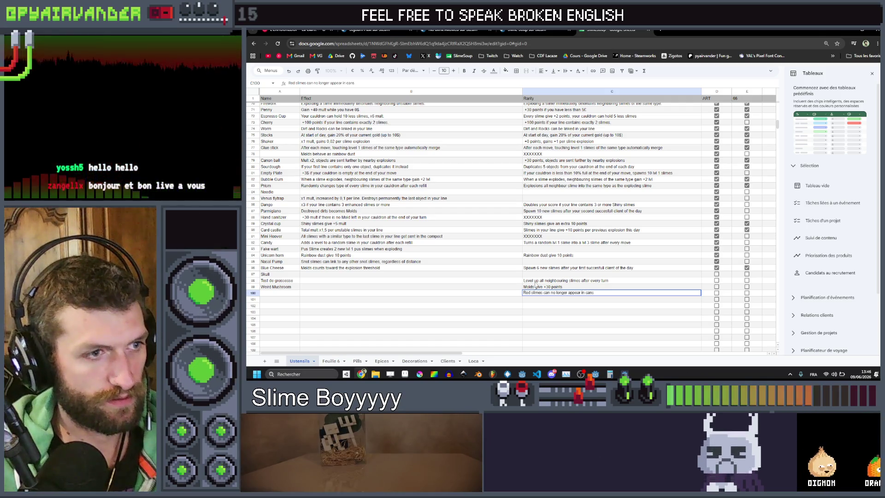
pyautogui.press('Return')
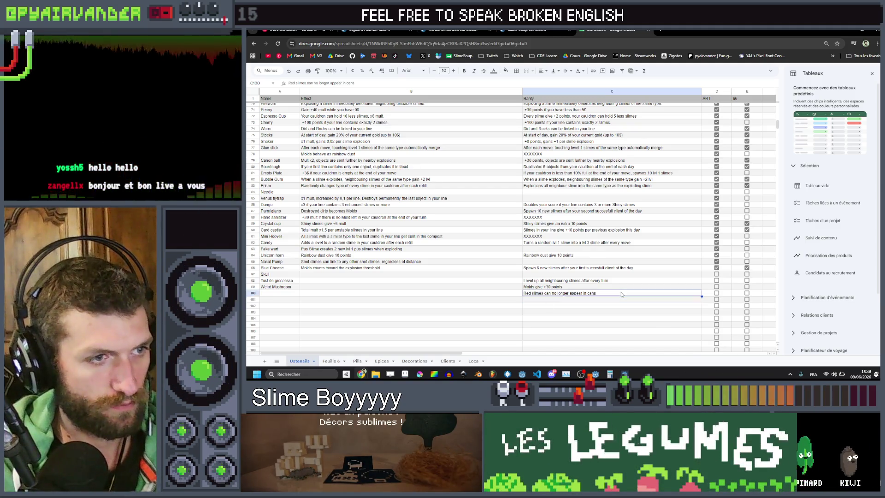
pyautogui.press('Up')
pyautogui.hotkey('ctrl', 'c')
pyautogui.press('Down')
pyautogui.hotkey('ctrl', 'v')
pyautogui.press('Down')
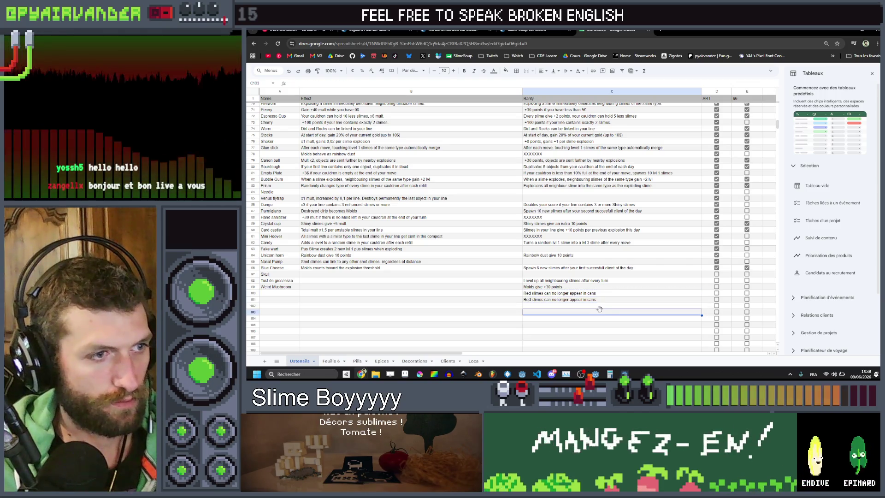
pyautogui.hotkey('ctrl', 'v')
pyautogui.press('Up')
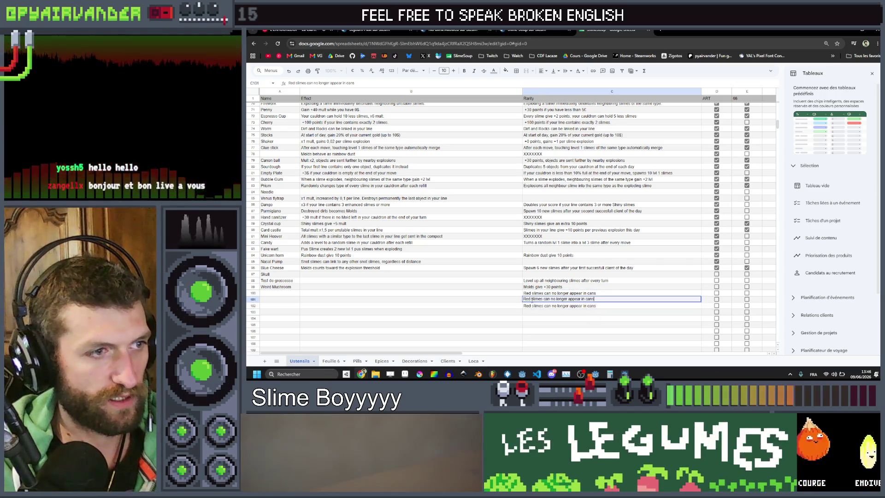
pyautogui.press('Escape')
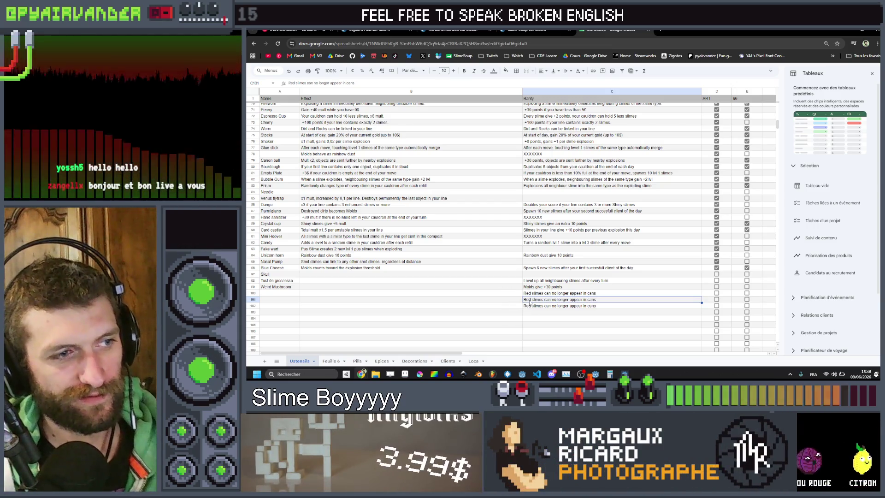
# Step: Change Red to Blue in C101 and to Green in C102
pyautogui.doubleClick(526, 298)
pyautogui.write('Blue')
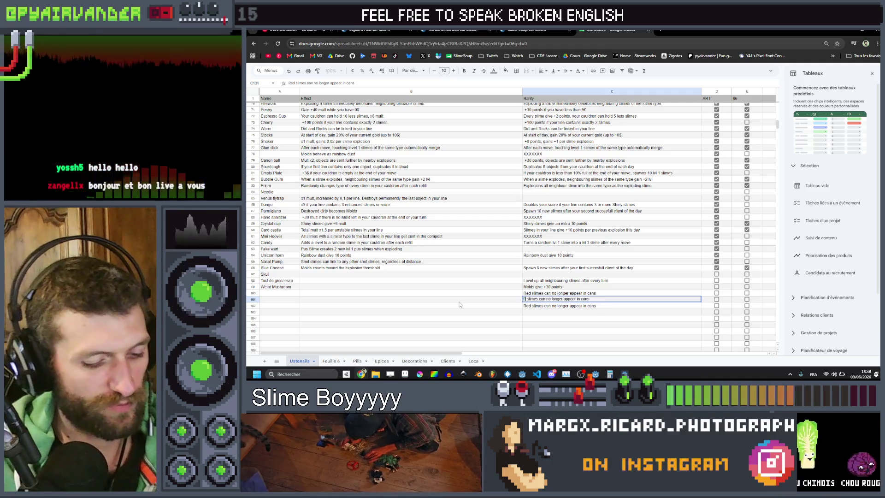
pyautogui.press('Return')
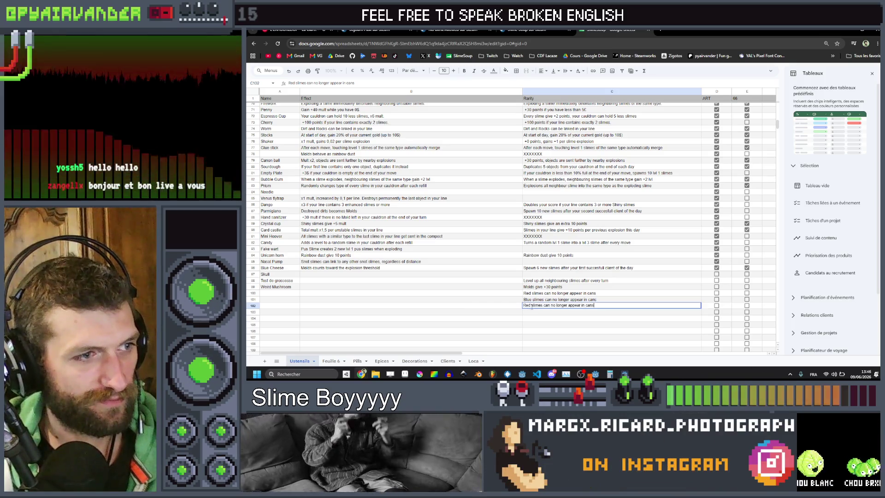
pyautogui.press('BackSpace')
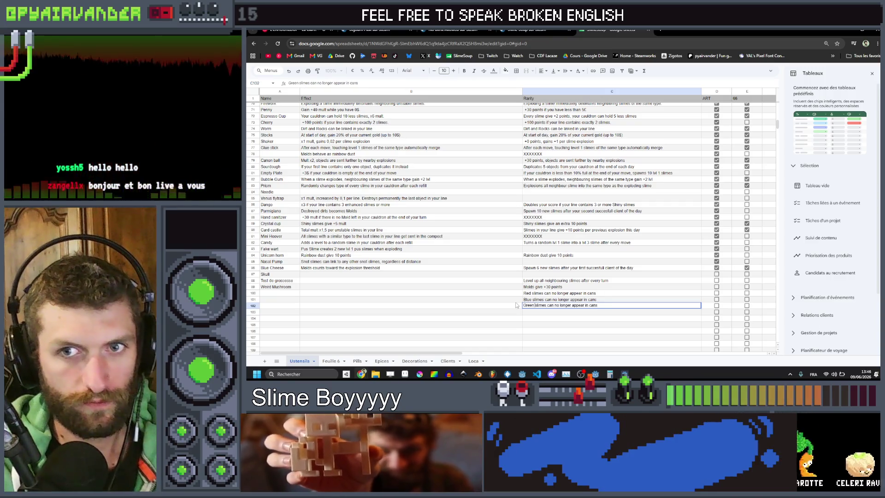
pyautogui.press('Return')
pyautogui.press('Down')
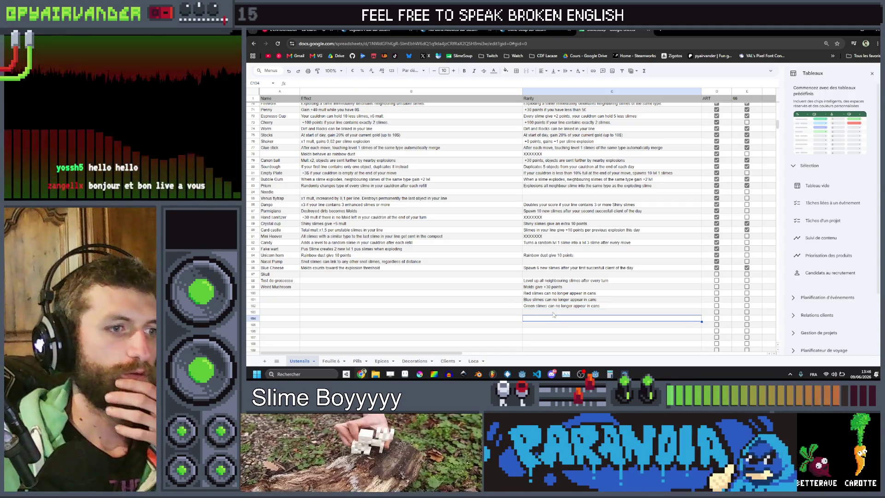
# Step: Enter 'Double the amount of points Red Slimes give per level' in C103, copied to C104 and C105
pyautogui.click(285, 293)
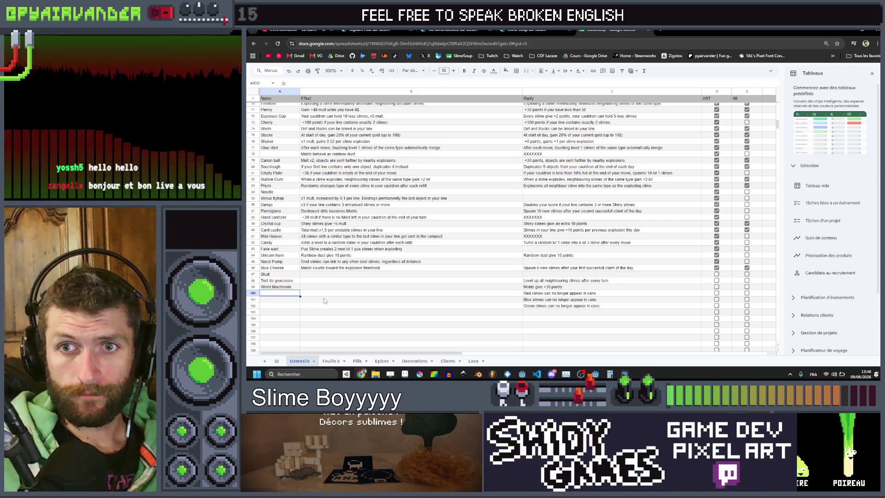
pyautogui.click(512, 312)
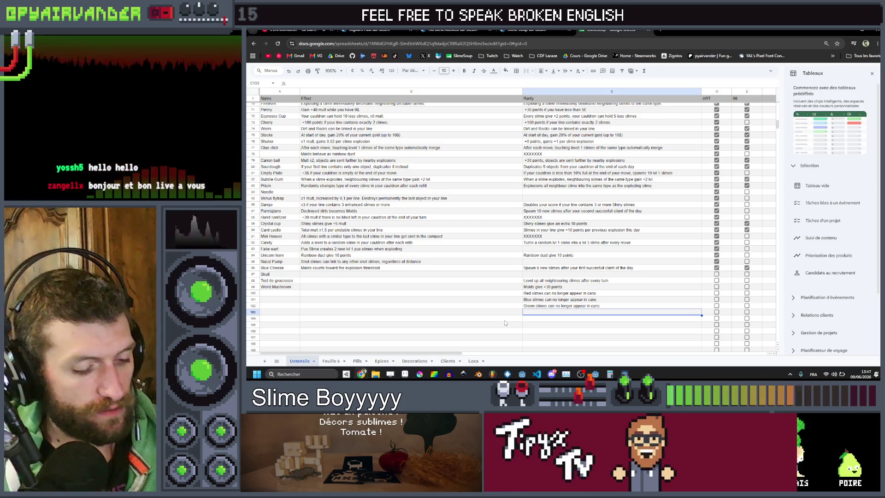
pyautogui.write('Double the amount o')
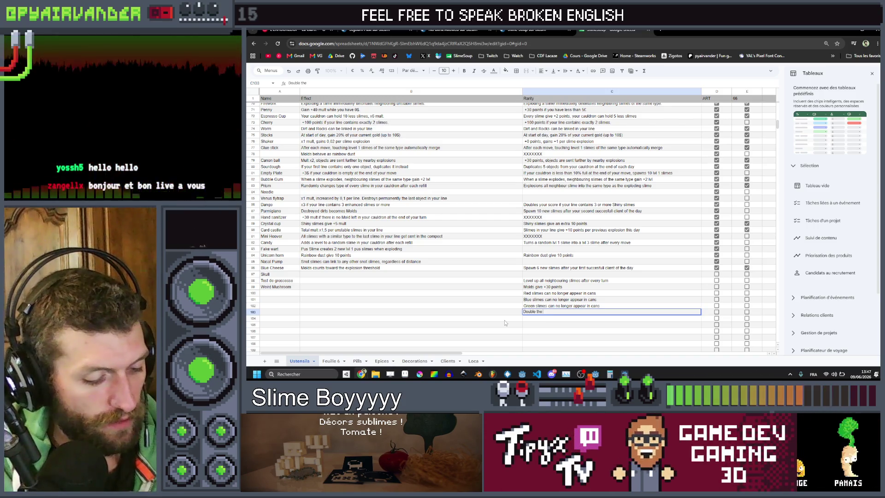
pyautogui.write('f poin')
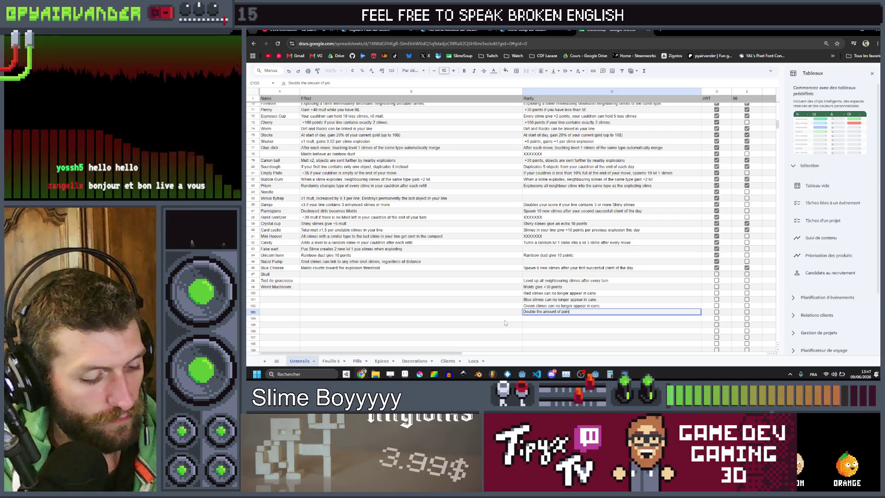
pyautogui.write('ts Red Sl')
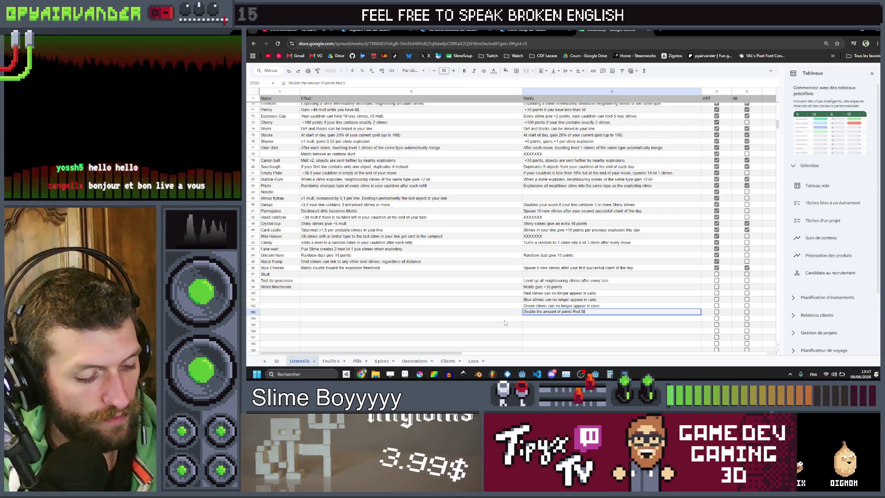
pyautogui.write('imes give per level')
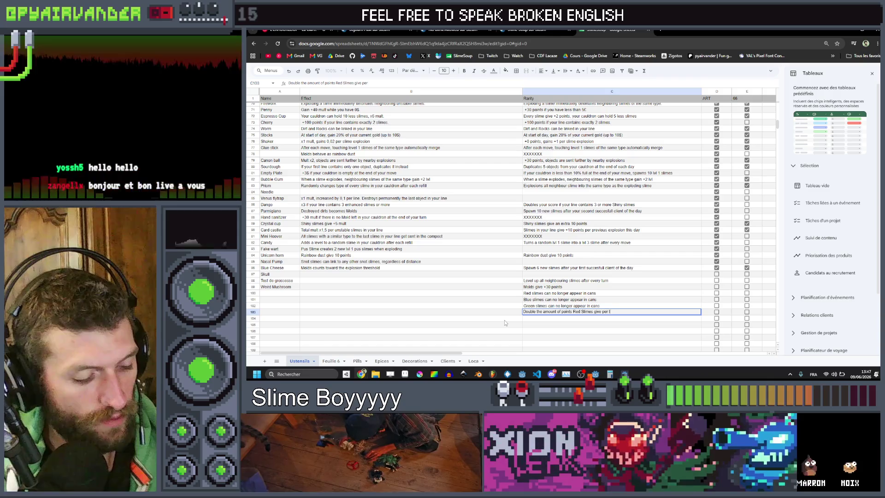
pyautogui.press('Return')
pyautogui.click(571, 313)
pyautogui.hotkey('ctrl', 'c')
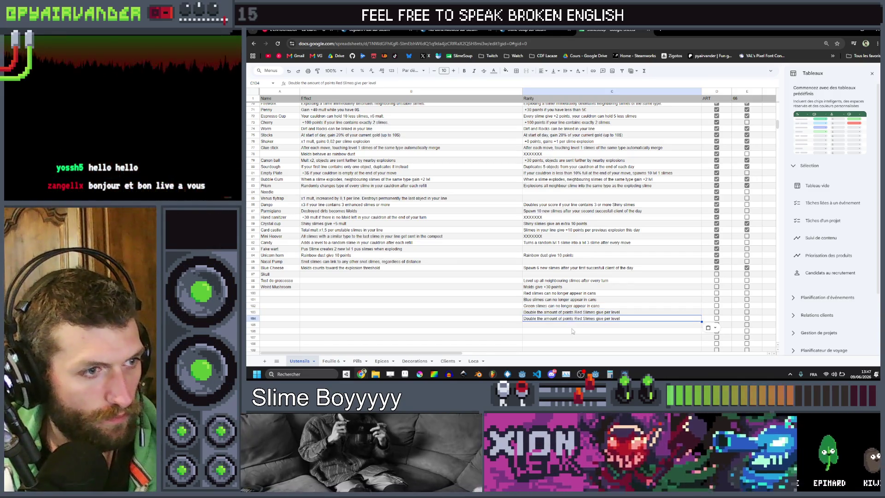
pyautogui.click(572, 319)
pyautogui.hotkey('ctrl', 'v')
pyautogui.click(552, 324)
pyautogui.hotkey('ctrl', 'v')
# Step: Change Red to Green in C104 and to Blue in C105
pyautogui.doubleClick(581, 318)
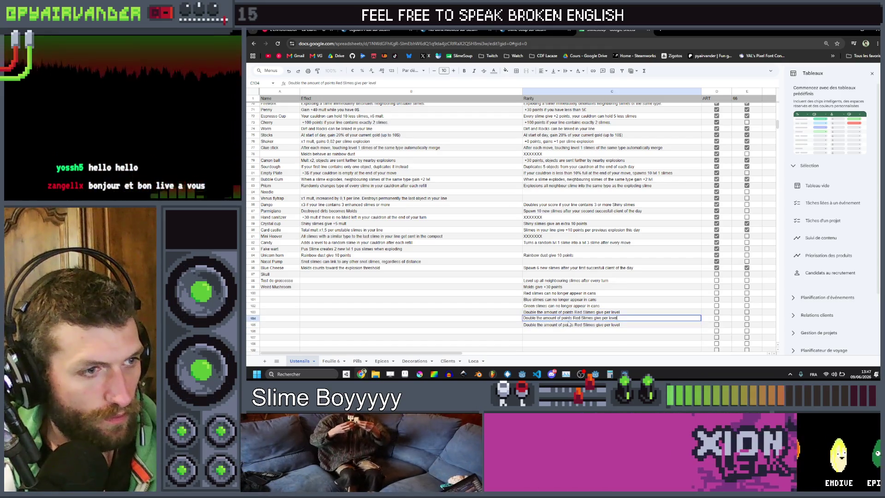
pyautogui.write('Green')
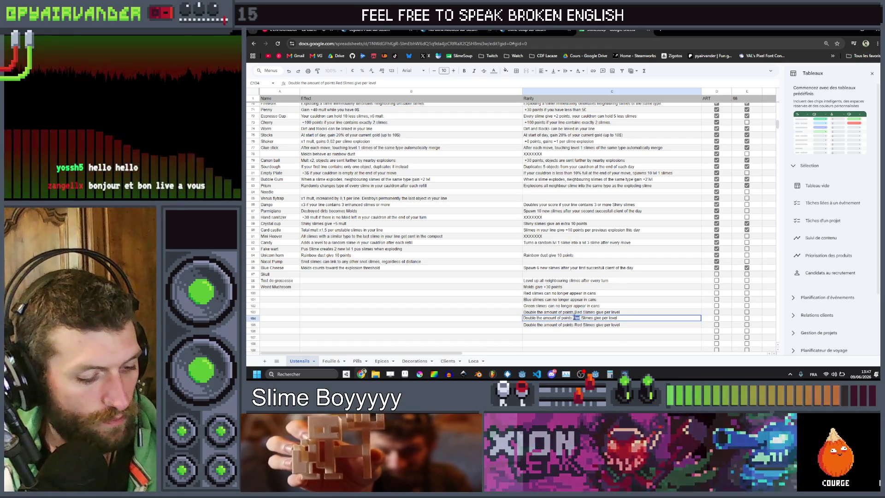
pyautogui.doubleClick(578, 325)
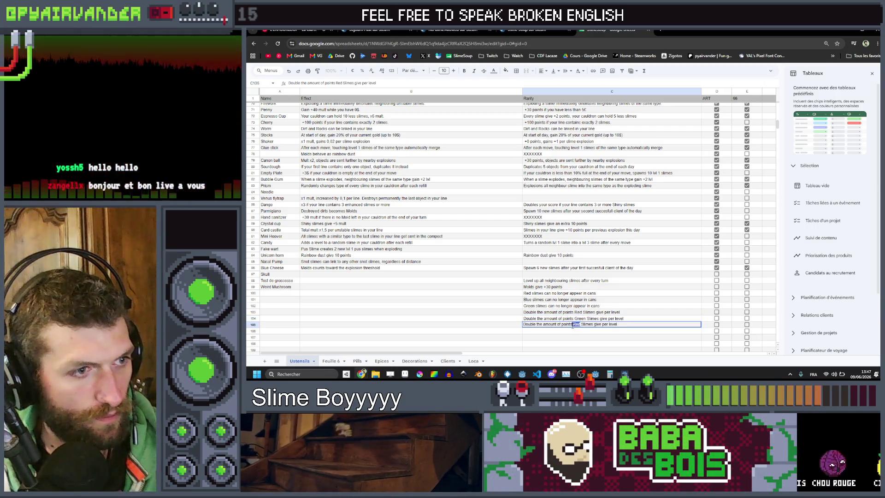
pyautogui.write('Blu')
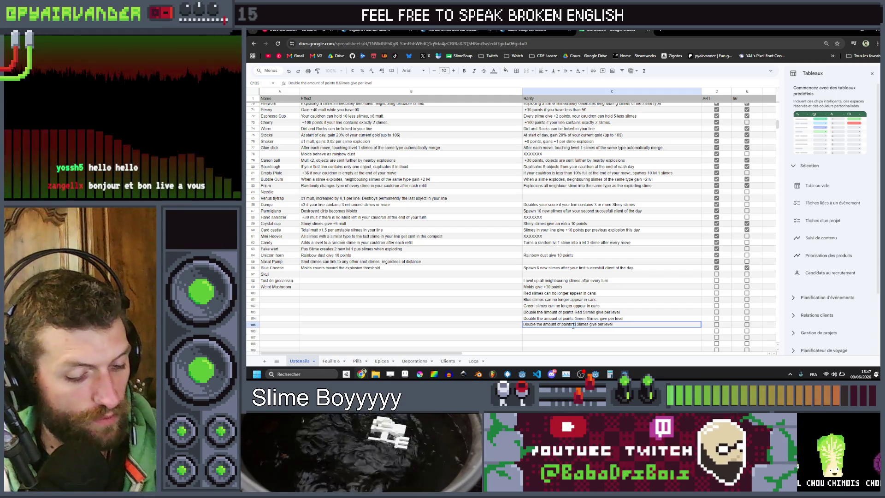
pyautogui.write('e')
pyautogui.press('Return')
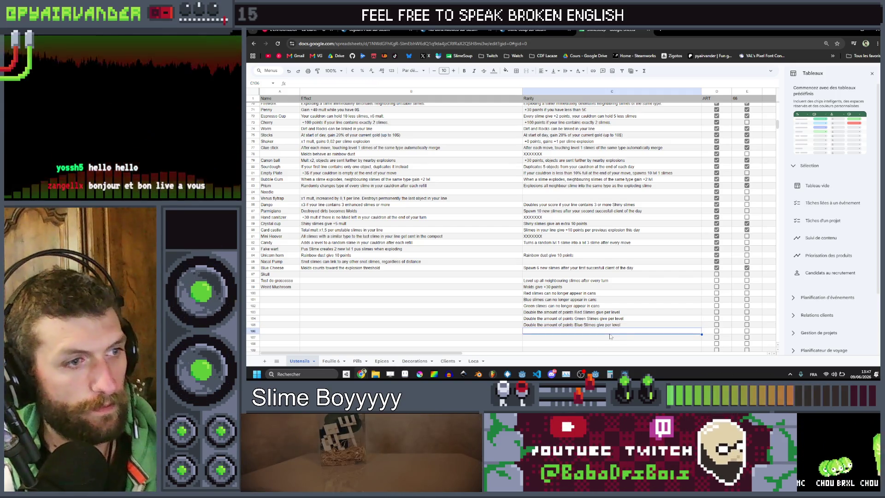
pyautogui.click(597, 313)
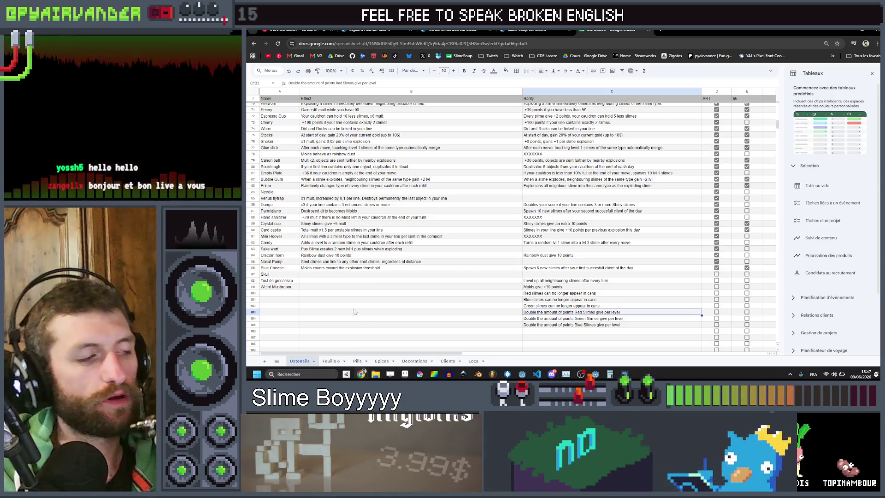
# Step: Enter the placeholder XXXX in Rarity cell C121 of the Ustensils sheet
pyautogui.click(580, 331)
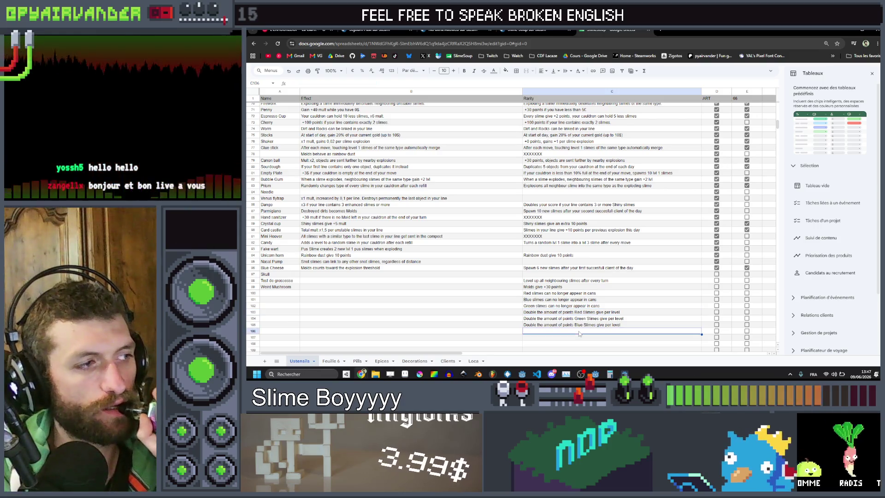
pyautogui.click(569, 280)
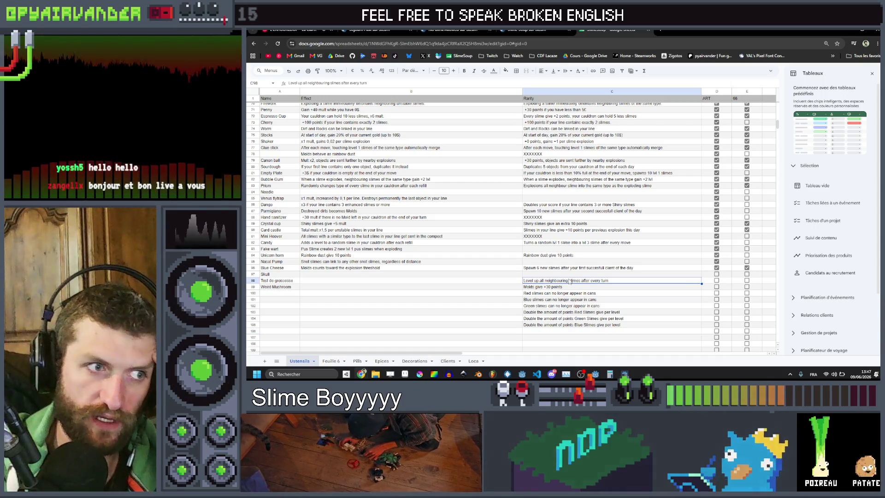
pyautogui.press('Down')
pyautogui.press('Down')
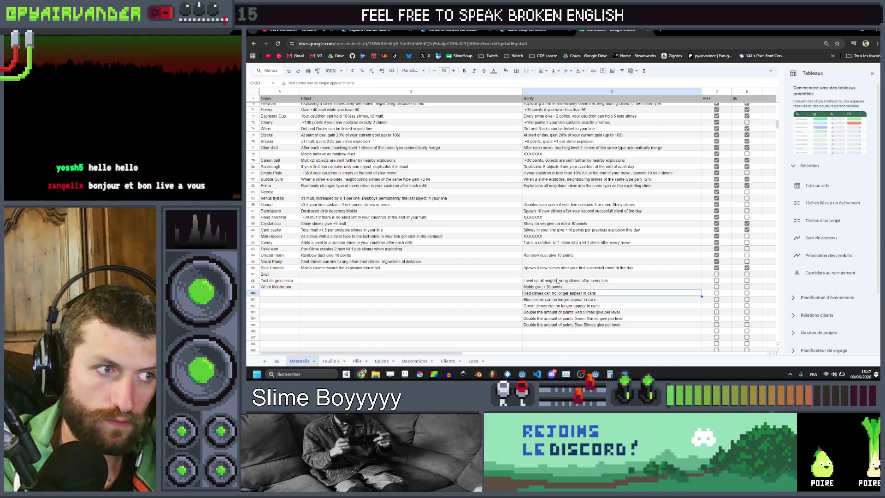
pyautogui.press('Down')
pyautogui.press('Down')
pyautogui.press('Down')
pyautogui.press('Down')
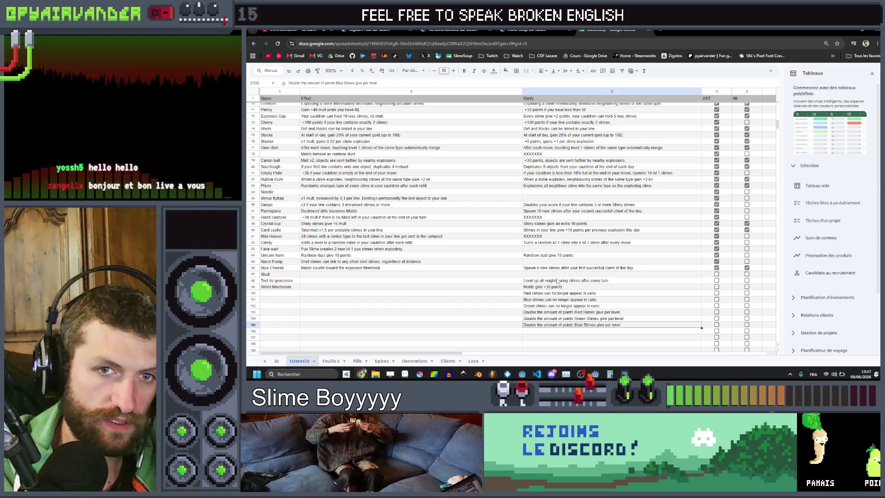
pyautogui.scroll(-5, 558, 280)
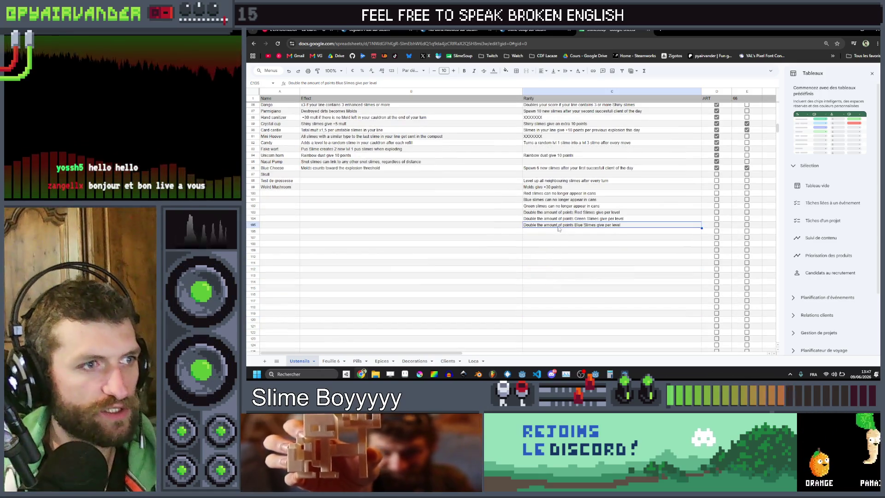
pyautogui.press('Down')
pyautogui.press('Down')
pyautogui.press('Down')
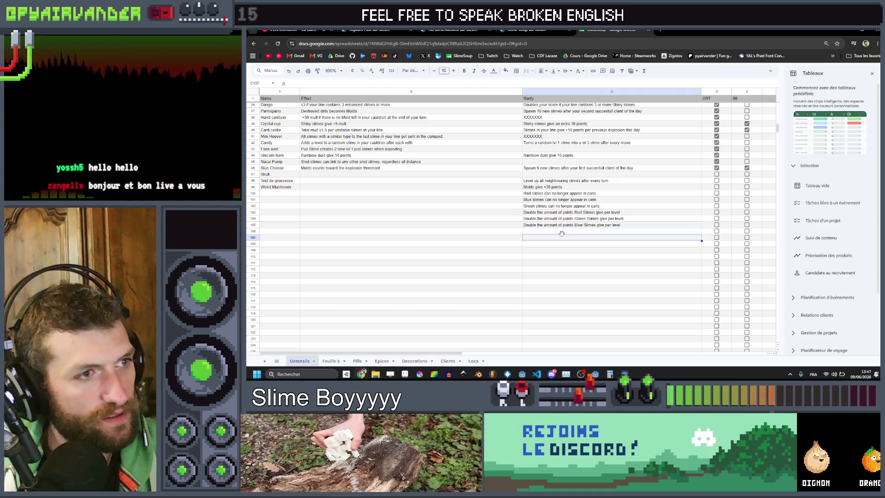
pyautogui.press('Down')
pyautogui.press('Down')
pyautogui.press('Down')
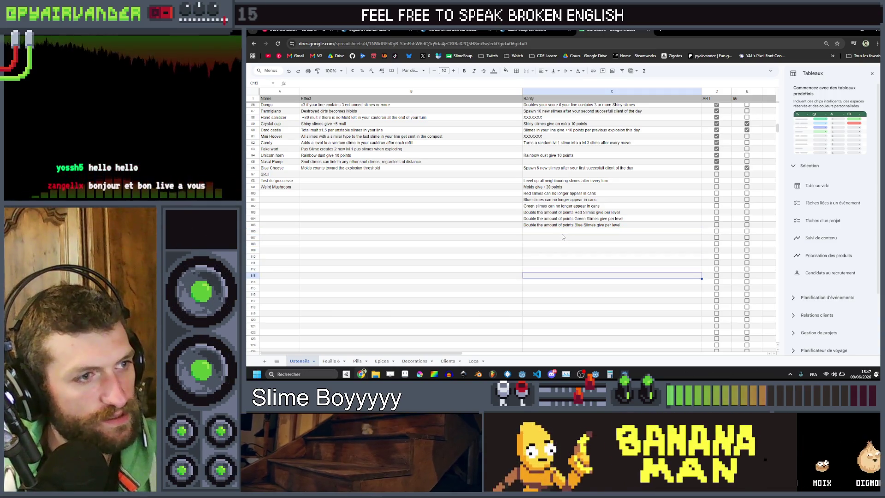
pyautogui.press('Down')
pyautogui.press('Down')
pyautogui.press('Down')
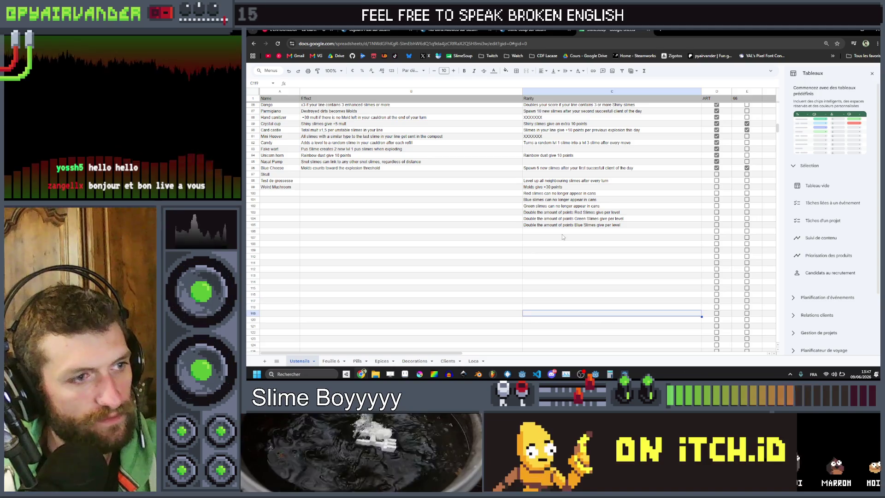
pyautogui.doubleClick(536, 325)
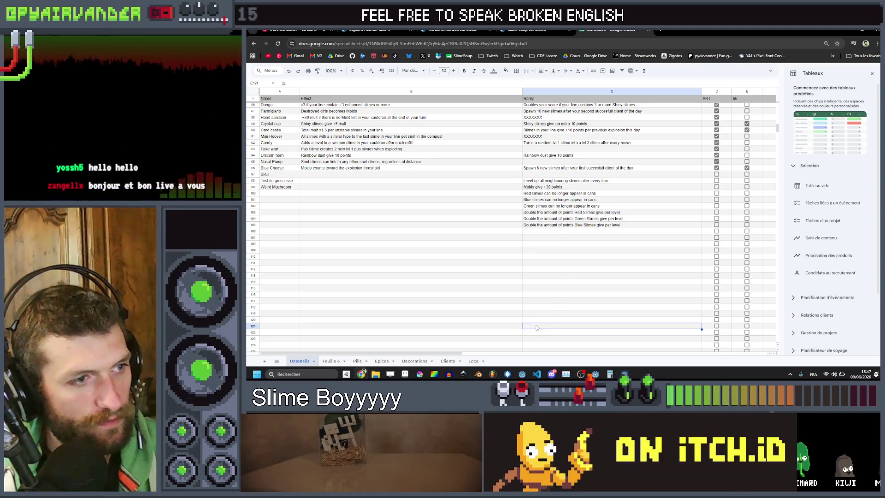
pyautogui.write('XXXX')
pyautogui.click(567, 294)
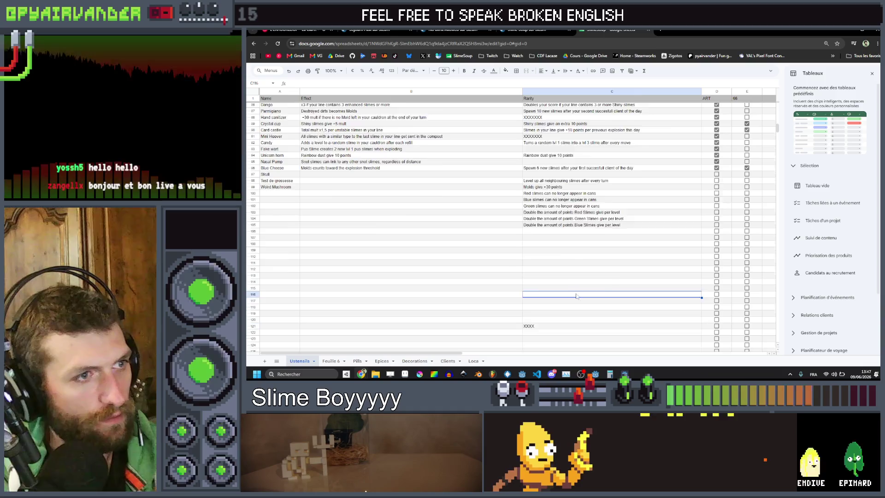
# Step: Scroll up and down the Ustensils sheet to review the Rarity column
pyautogui.scroll(5, 594, 260)
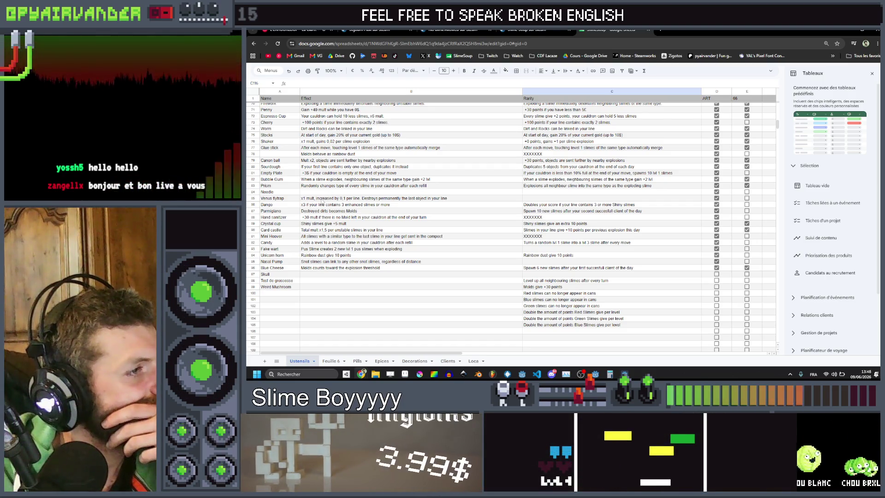
pyautogui.scroll(-1, 323, 202)
pyautogui.scroll(-1, 323, 201)
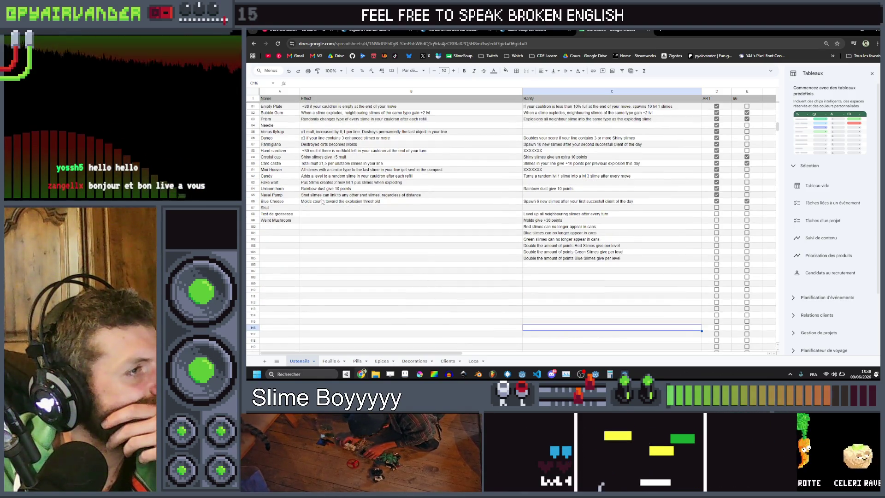
pyautogui.scroll(-2, 322, 202)
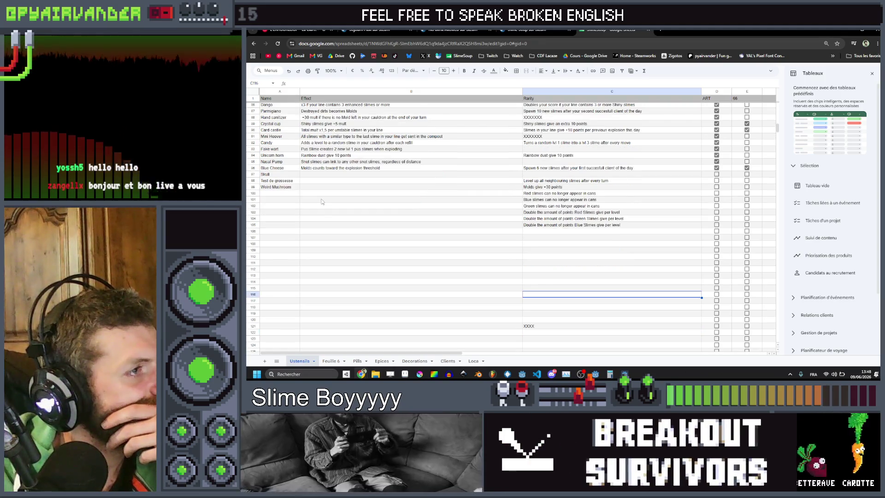
pyautogui.scroll(1, 322, 201)
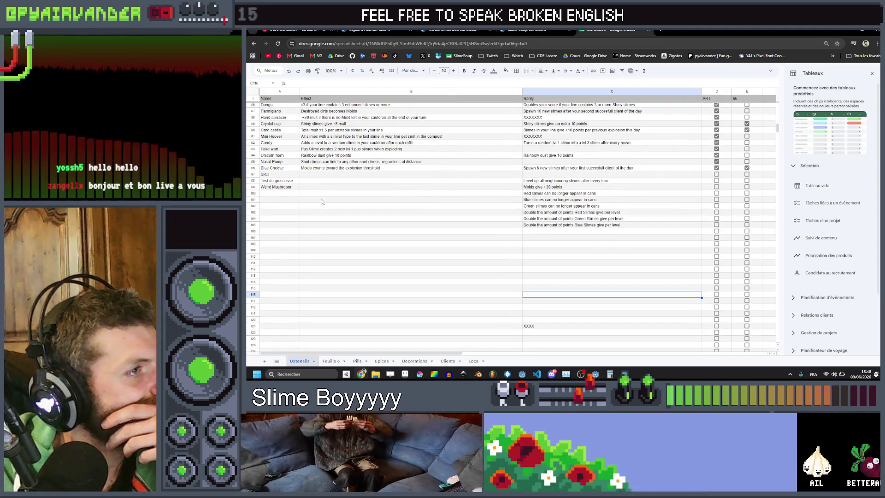
pyautogui.scroll(7, 321, 202)
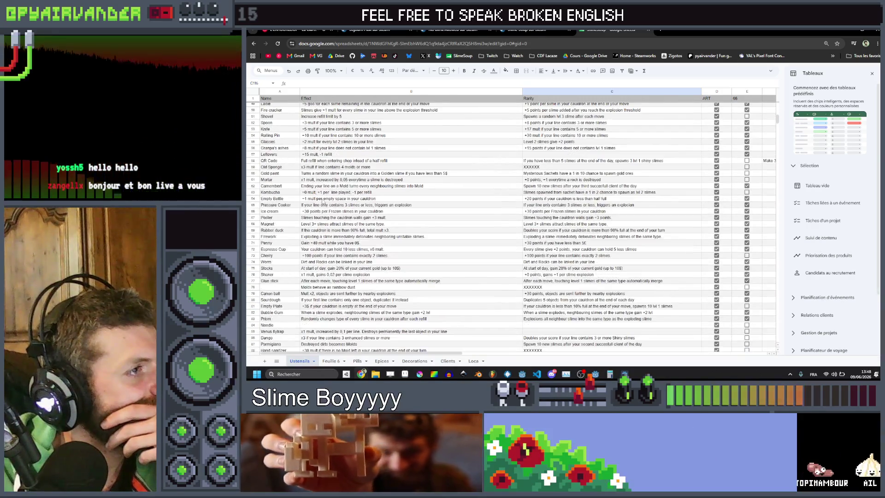
pyautogui.scroll(9, 323, 201)
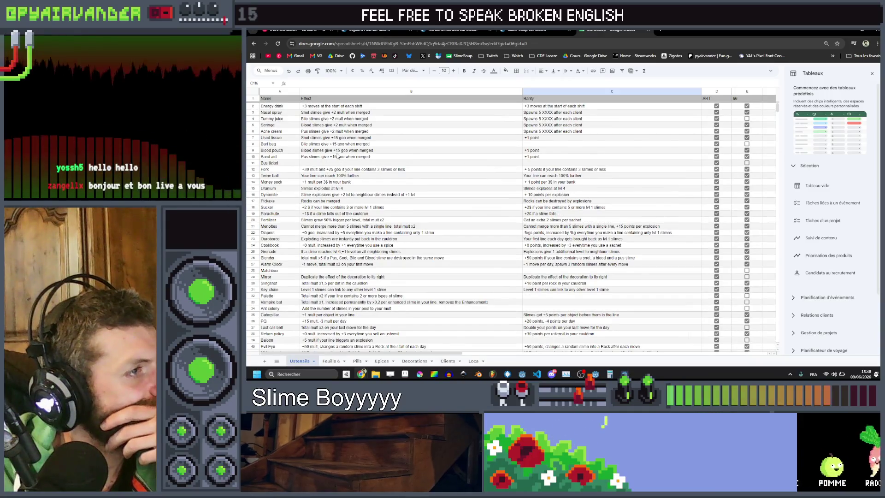
pyautogui.scroll(-1, 338, 157)
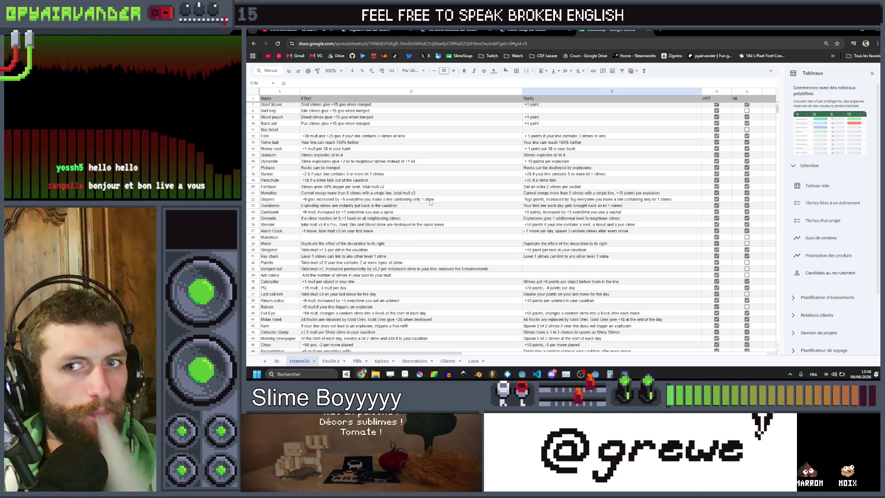
pyautogui.scroll(-20, 430, 201)
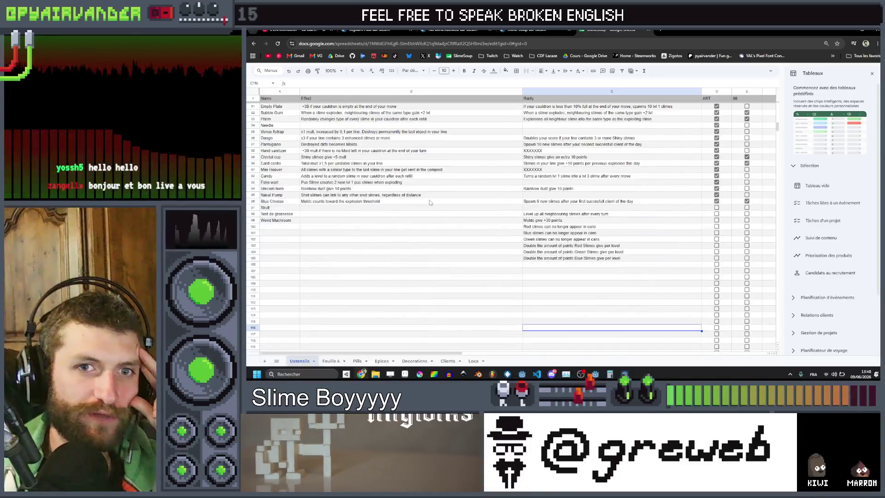
pyautogui.scroll(-5, 429, 202)
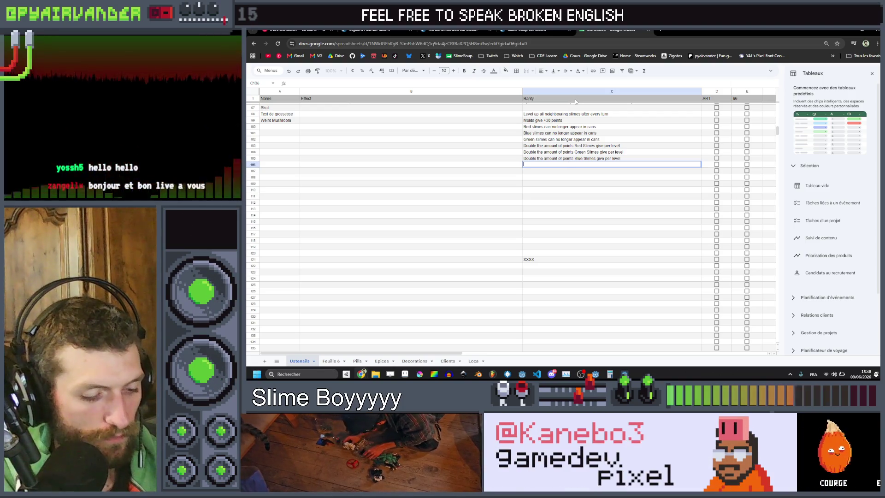
# Step: Write '+5 points, +15 everytime the cockroach eats an ustensil' into cell C106
pyautogui.write('M')
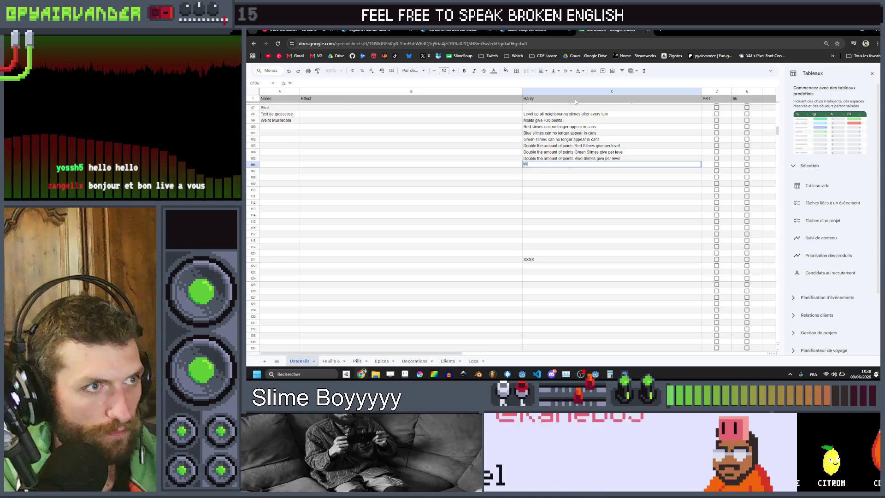
pyautogui.press('BackSpace')
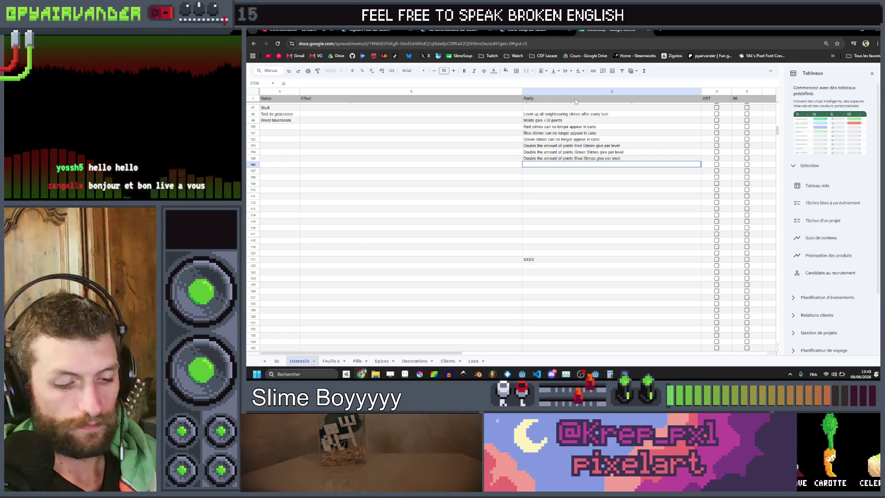
pyautogui.write('+5')
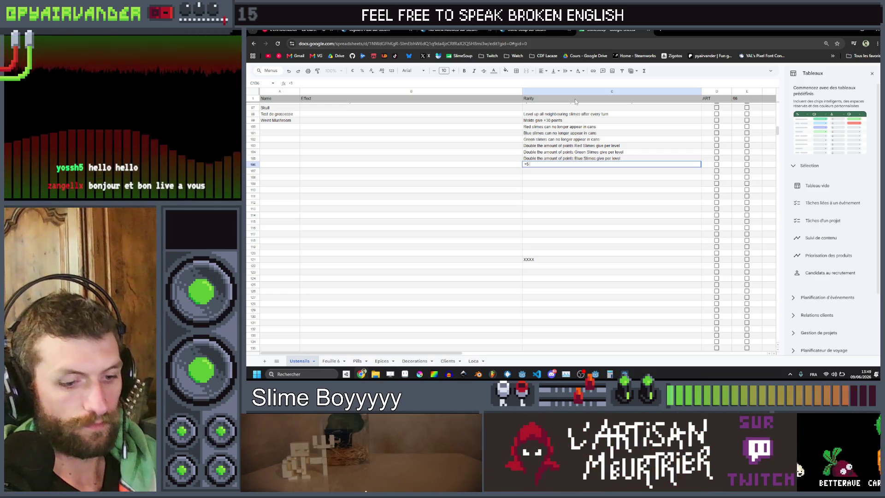
pyautogui.write(' points.')
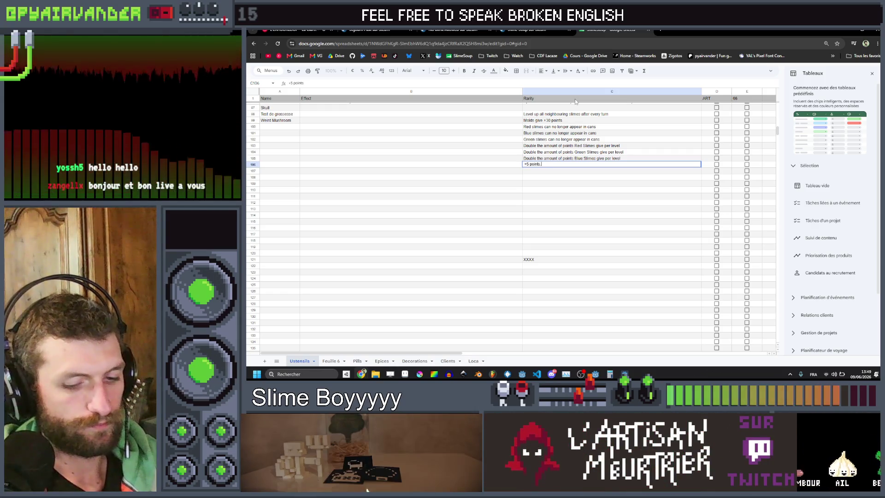
pyautogui.write('+5')
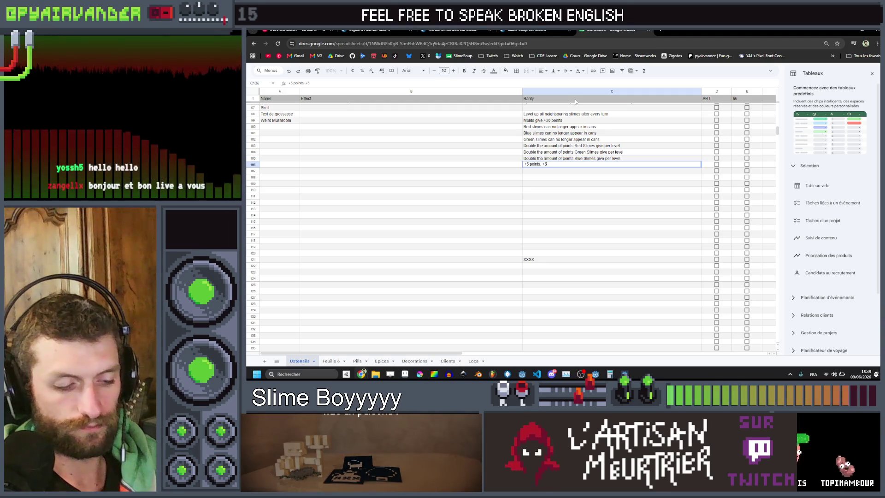
pyautogui.write(' every')
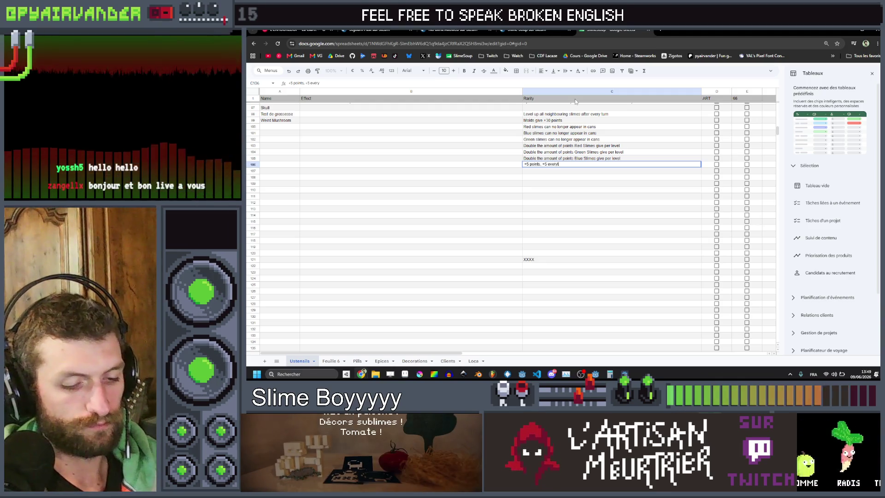
pyautogui.press('Left')
pyautogui.press('Left')
pyautogui.press('Left')
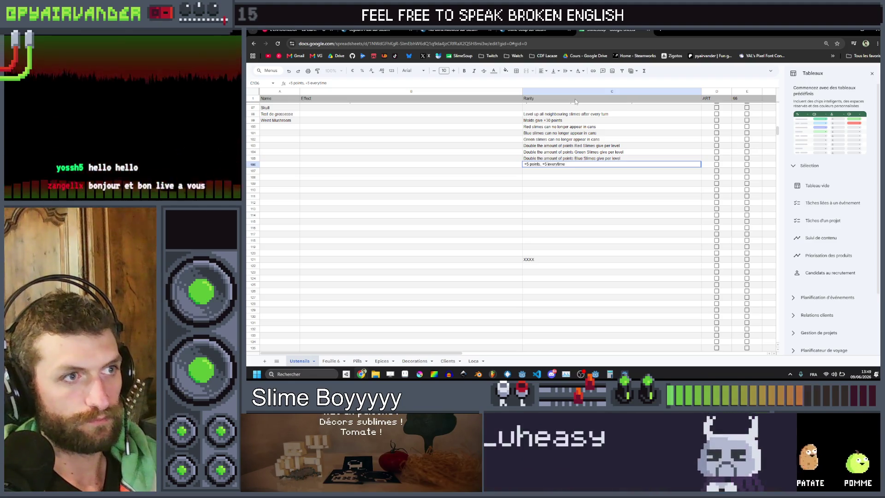
pyautogui.press('BackSpace')
pyautogui.write('2')
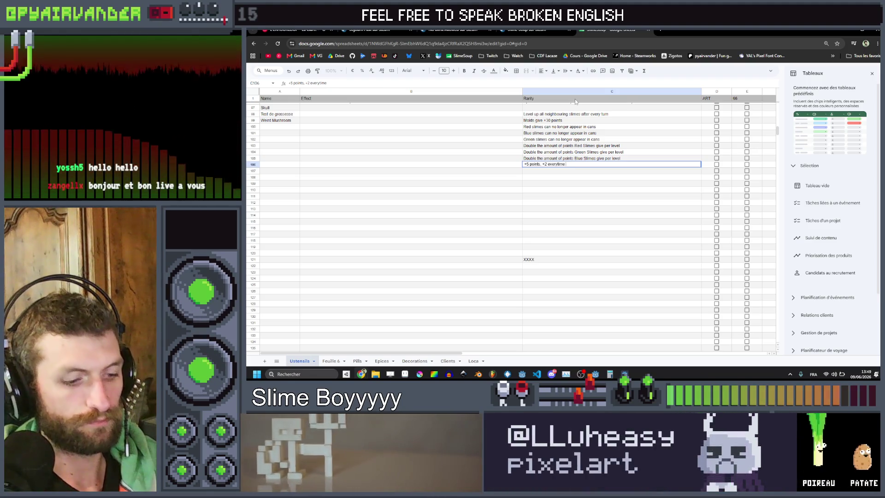
pyautogui.write('e')
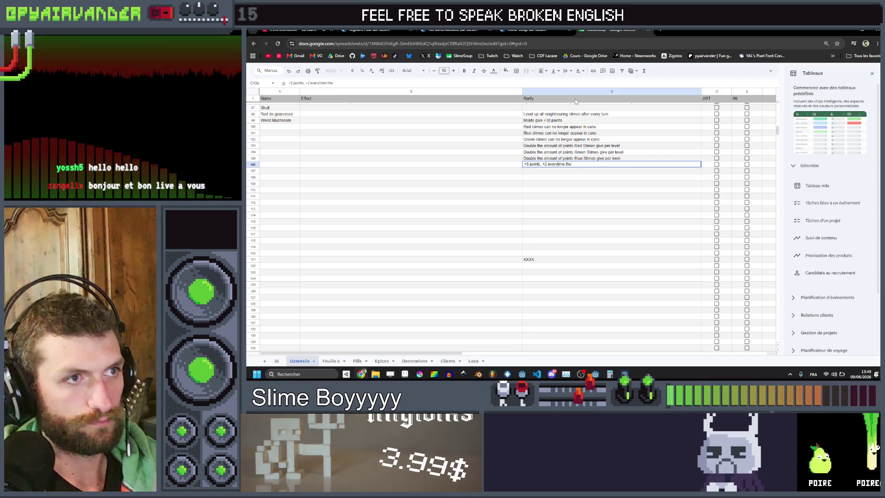
pyautogui.write(' cockroach eats a')
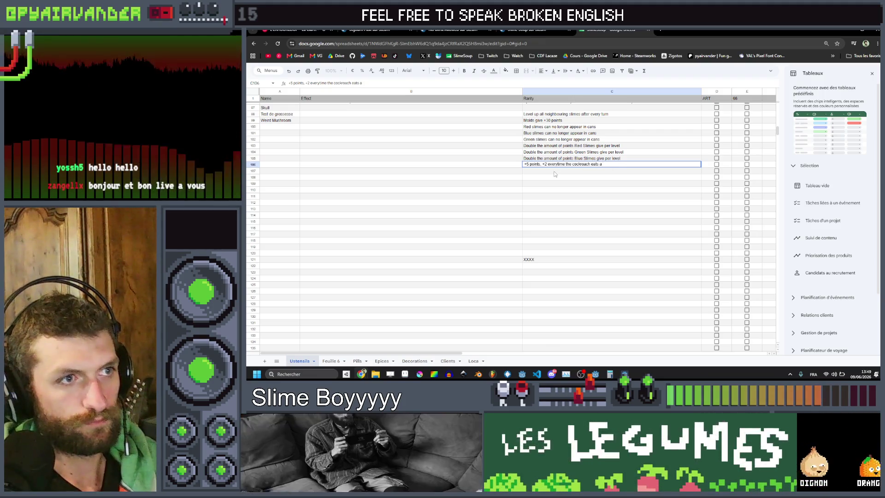
pyautogui.write('n ustensil')
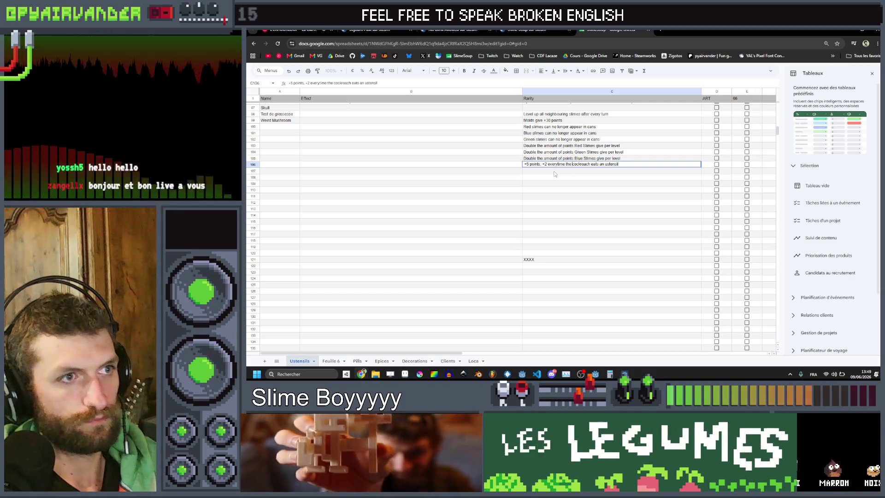
pyautogui.hotkey('ctrl', 'Left')
pyautogui.hotkey('ctrl', 'Left')
pyautogui.hotkey('ctrl', 'Left')
pyautogui.press('Delete')
pyautogui.write('15')
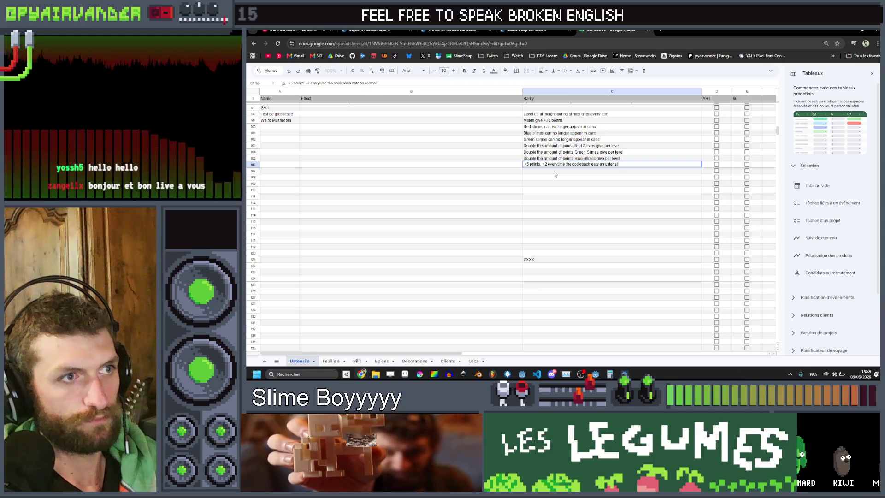
pyautogui.press('Return')
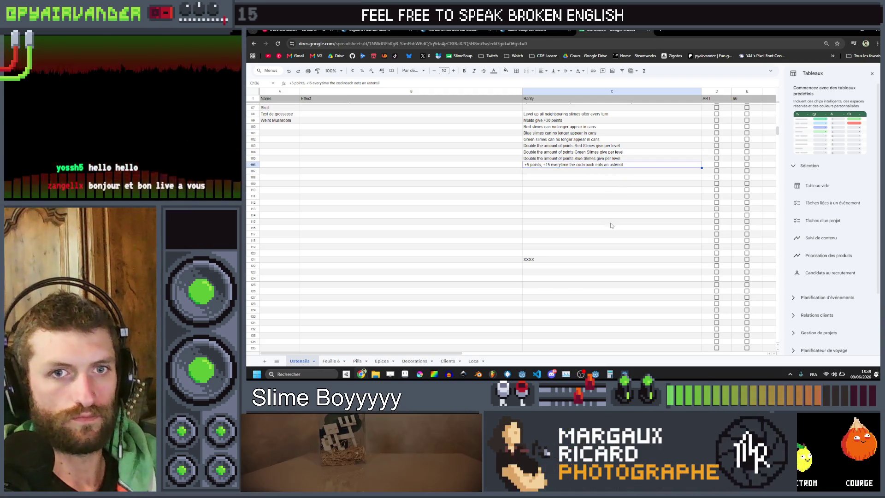
pyautogui.scroll(3, 618, 202)
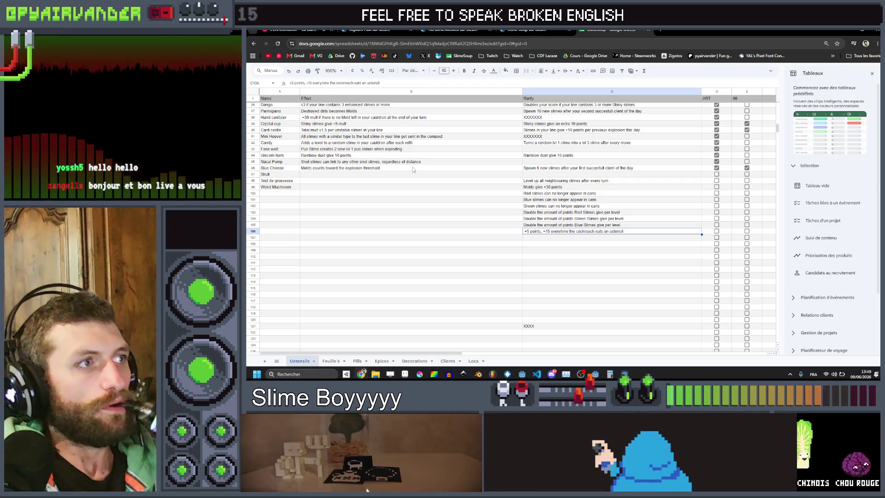
pyautogui.scroll(2, 413, 170)
pyautogui.scroll(2, 413, 169)
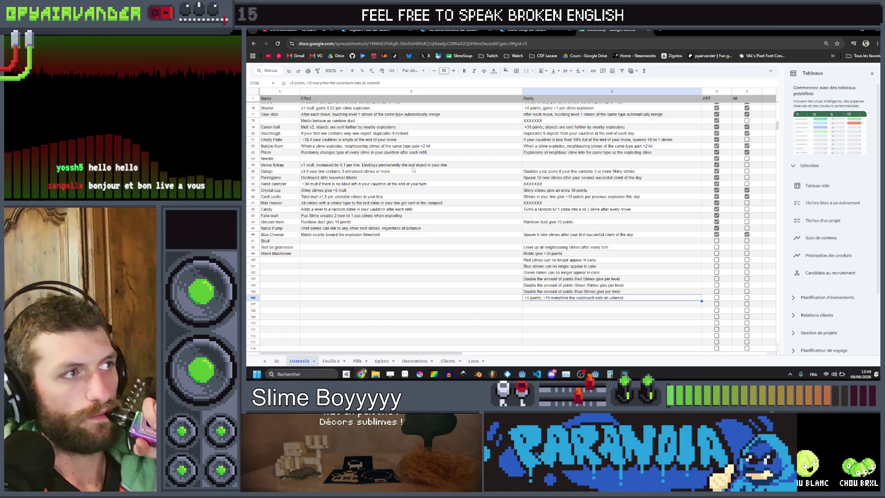
pyautogui.scroll(2, 413, 169)
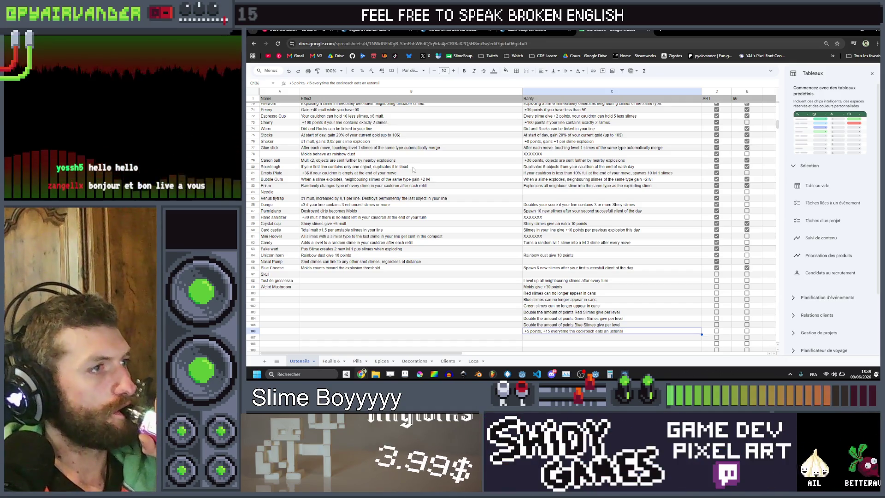
pyautogui.scroll(-5, 557, 239)
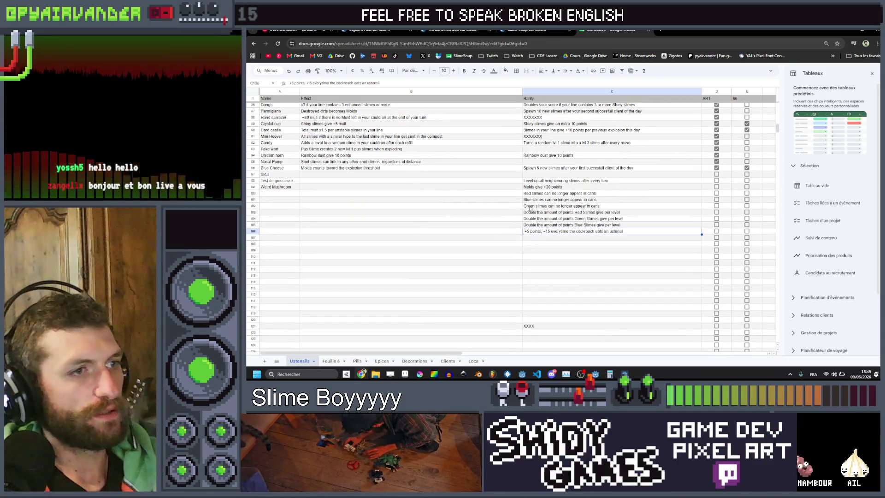
pyautogui.doubleClick(556, 239)
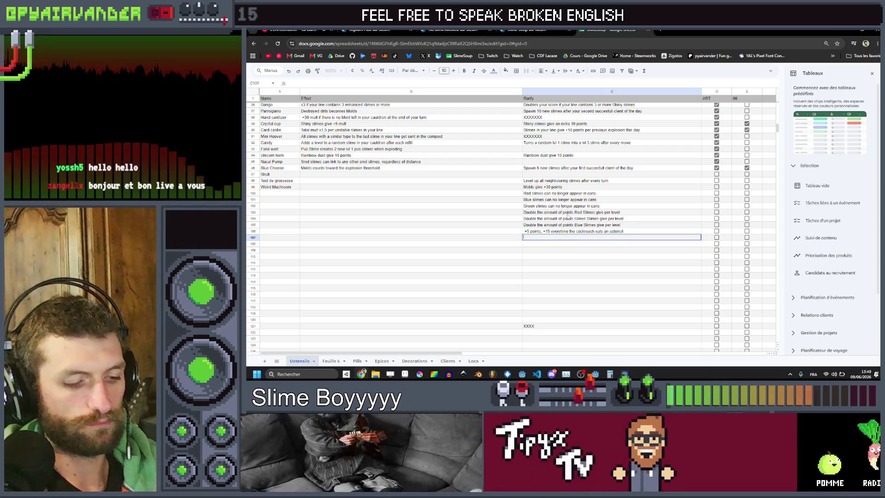
# Step: Enter the two shiny-slime effects in C107 and C108
pyautogui.write('Transfor')
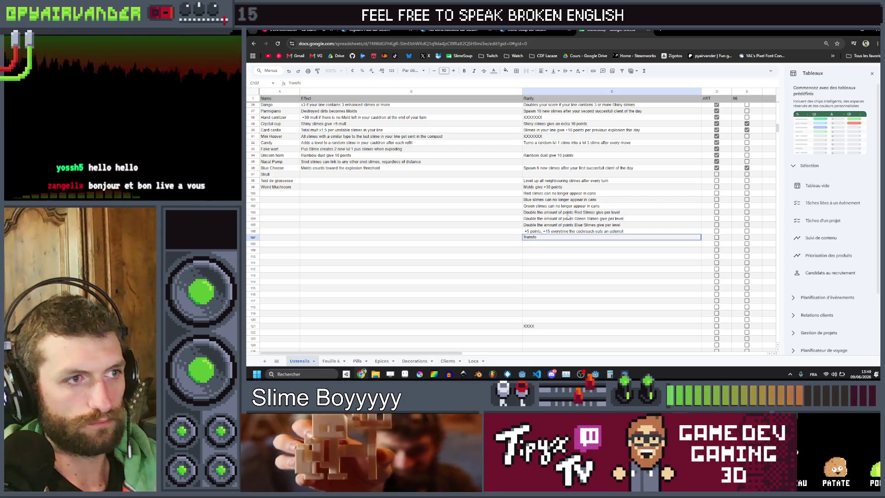
pyautogui.write('ms ')
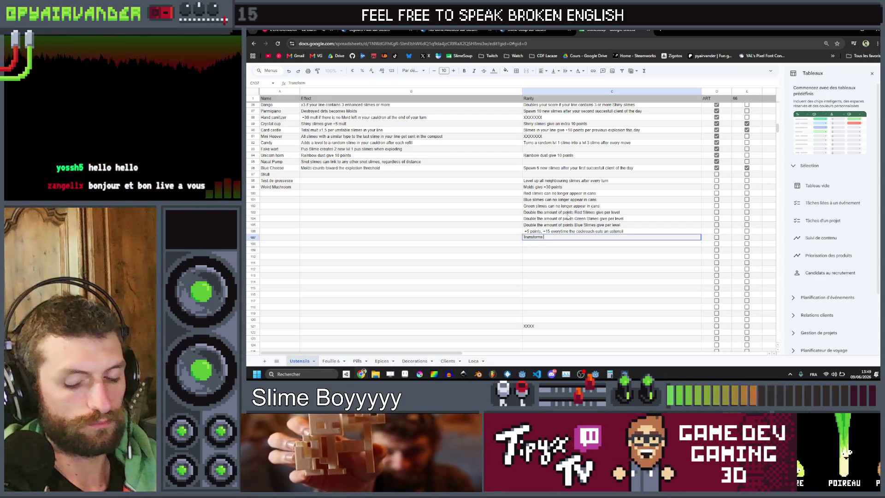
pyautogui.write('3 random')
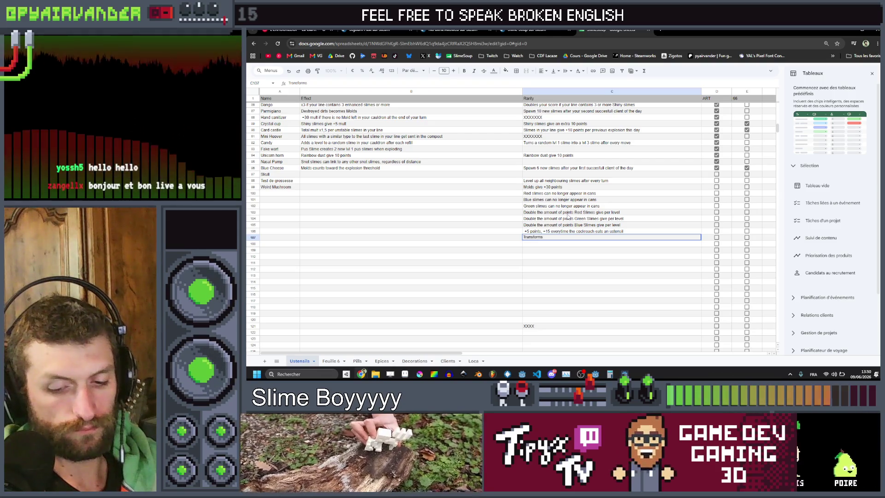
pyautogui.write(' slim')
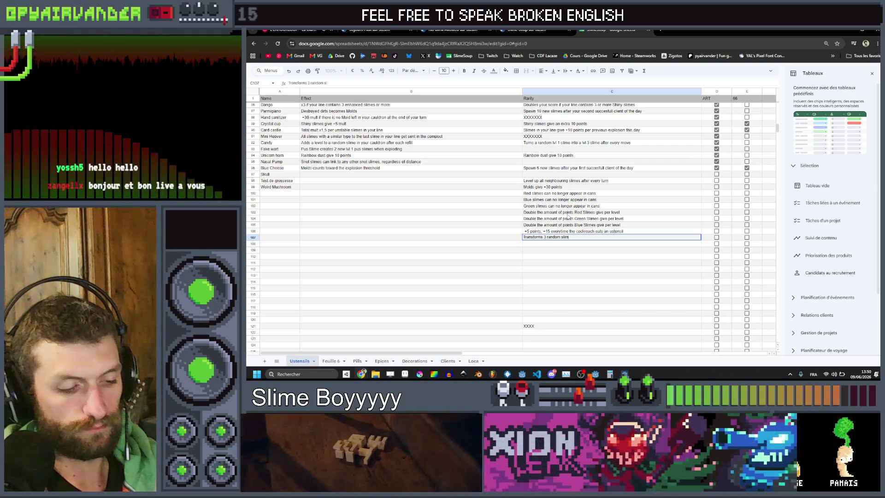
pyautogui.write('es into')
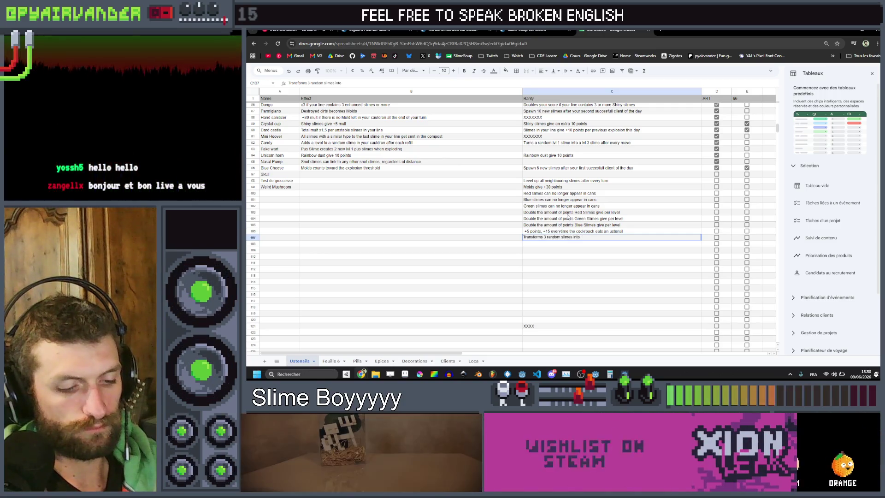
pyautogui.write(' shiny slimes each tu')
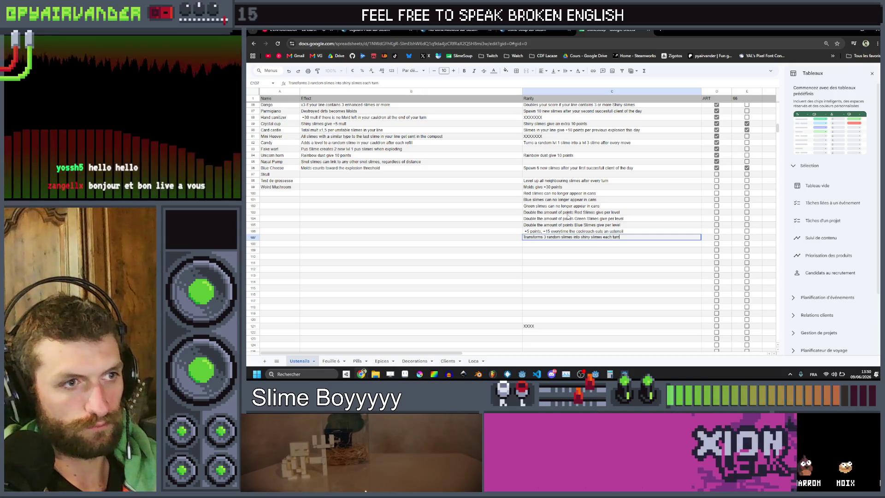
pyautogui.write('rn')
pyautogui.press('Return')
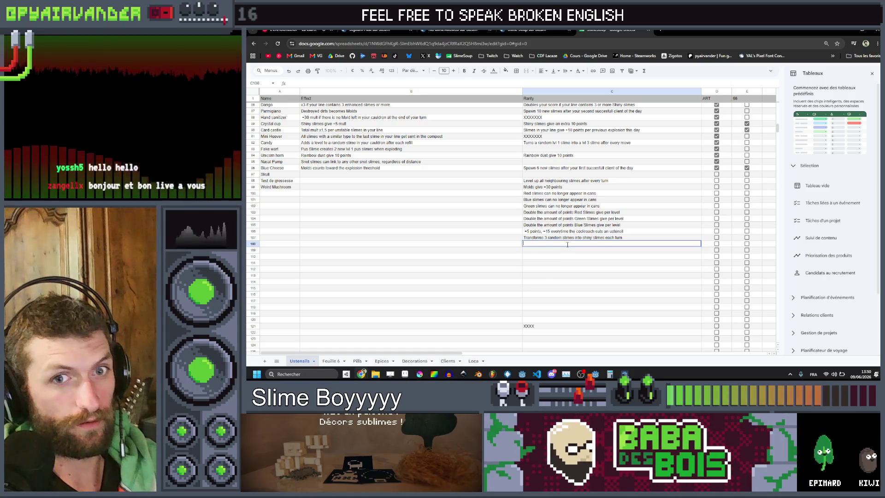
pyautogui.write('All your')
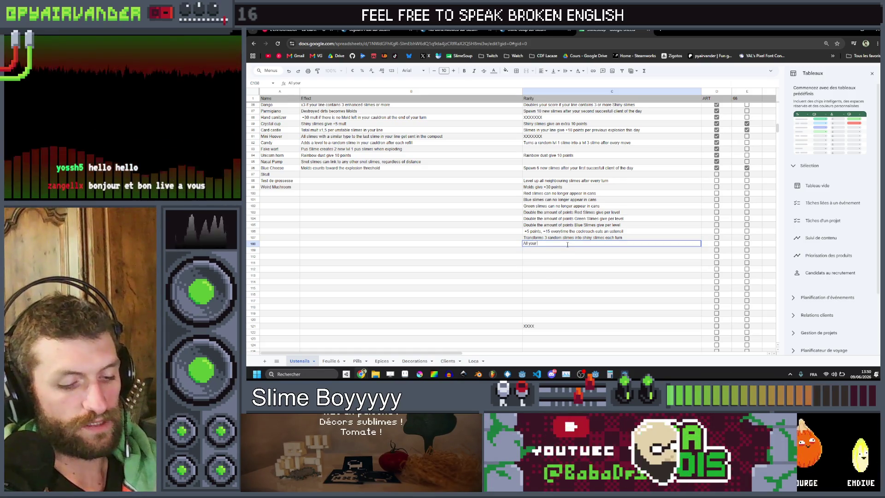
pyautogui.write('slimes')
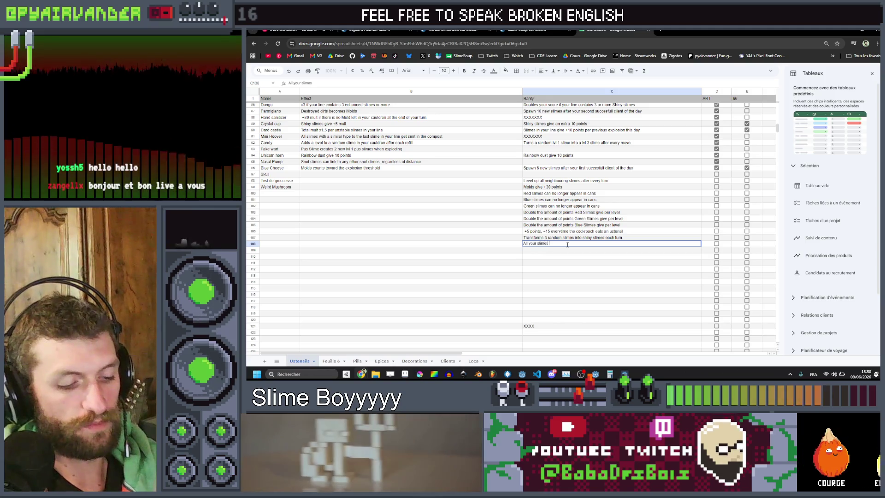
pyautogui.write('become shiny')
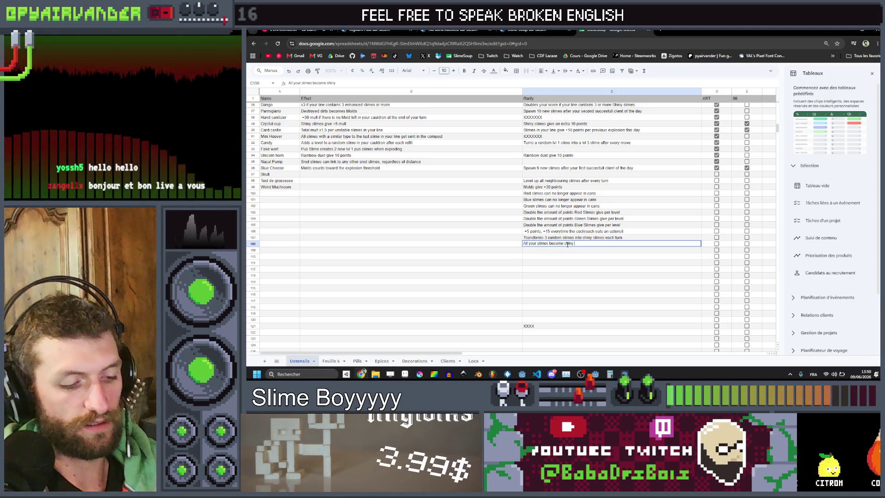
pyautogui.write(' if your')
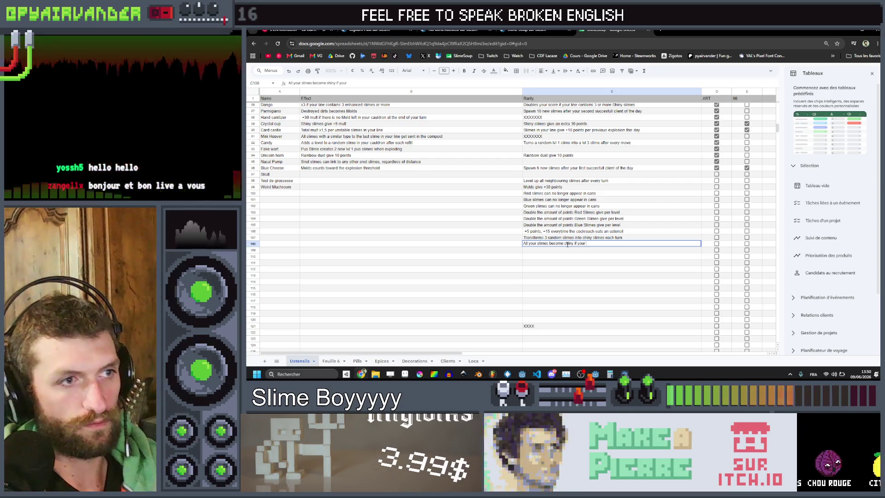
pyautogui.press('BackSpace')
pyautogui.write(' end the day with ev')
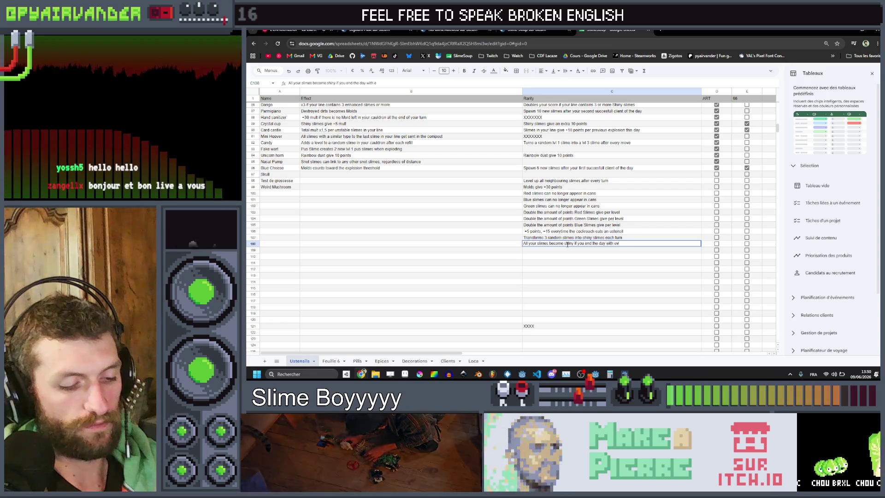
pyautogui.write('ery client sal')
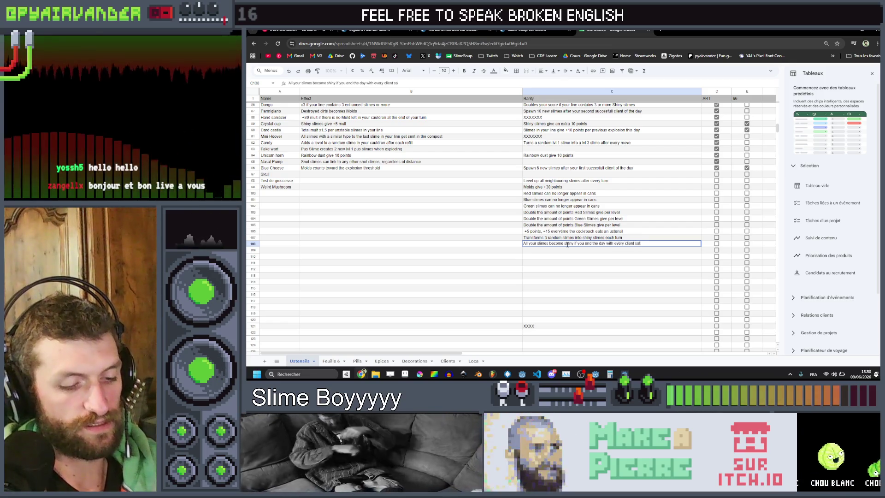
pyautogui.write('fied')
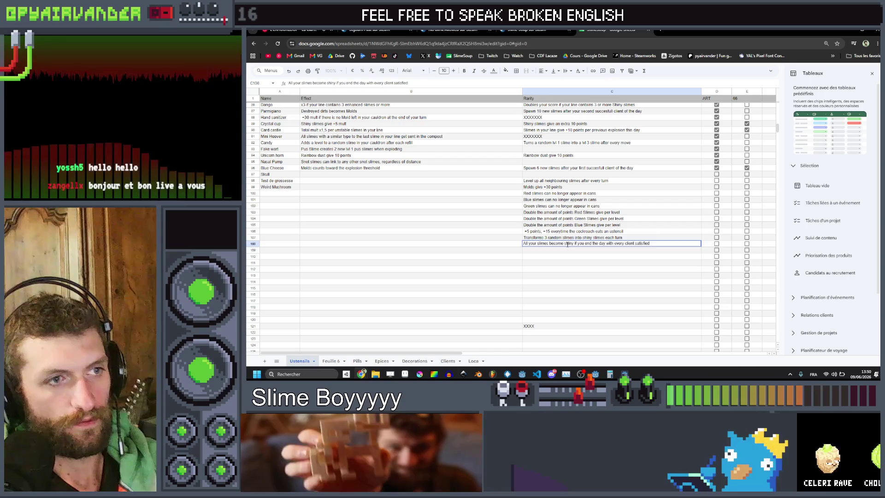
pyautogui.press('Return')
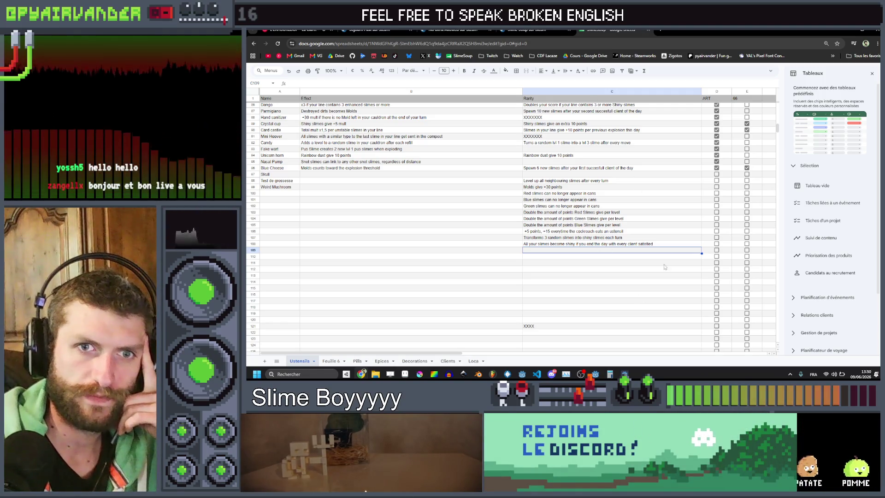
# Step: Write '+X mult, freeze 2 random slime each turn' into cell C109
pyautogui.doubleClick(634, 251)
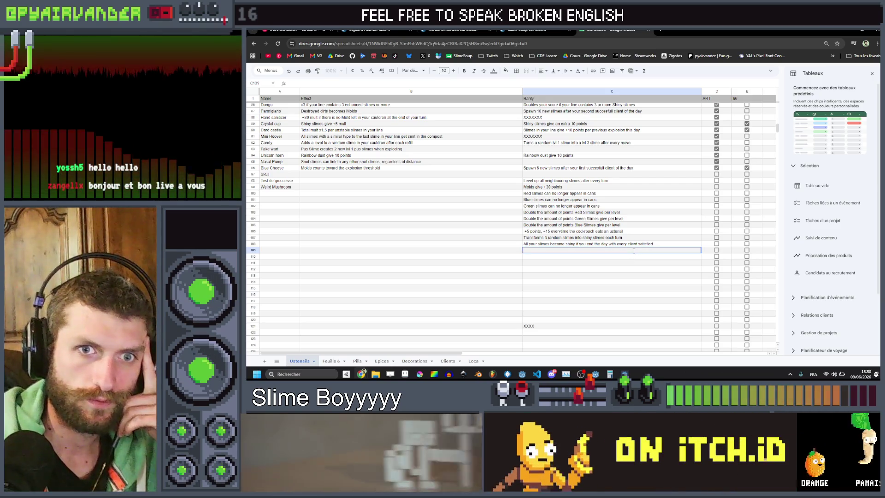
pyautogui.write('+X')
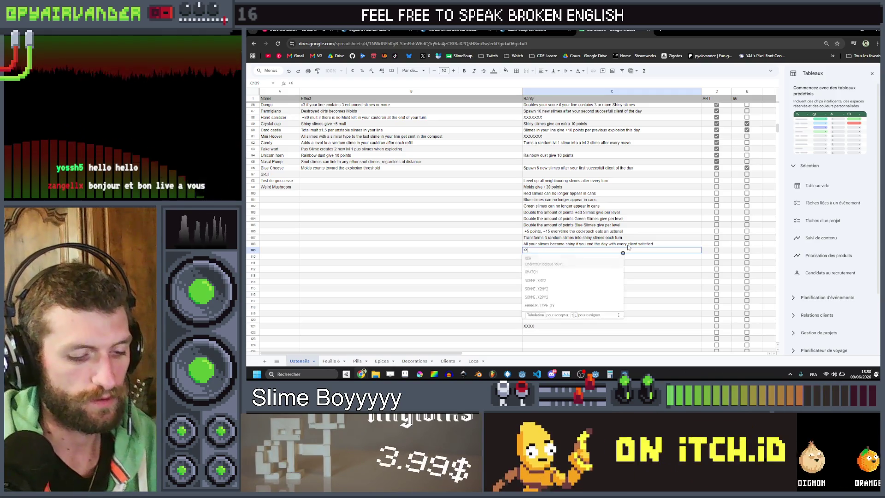
pyautogui.write(' mult')
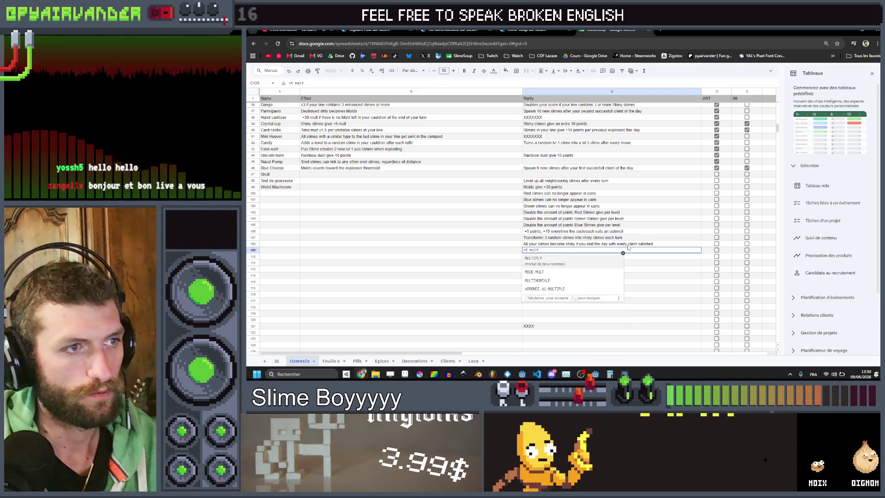
pyautogui.write(',')
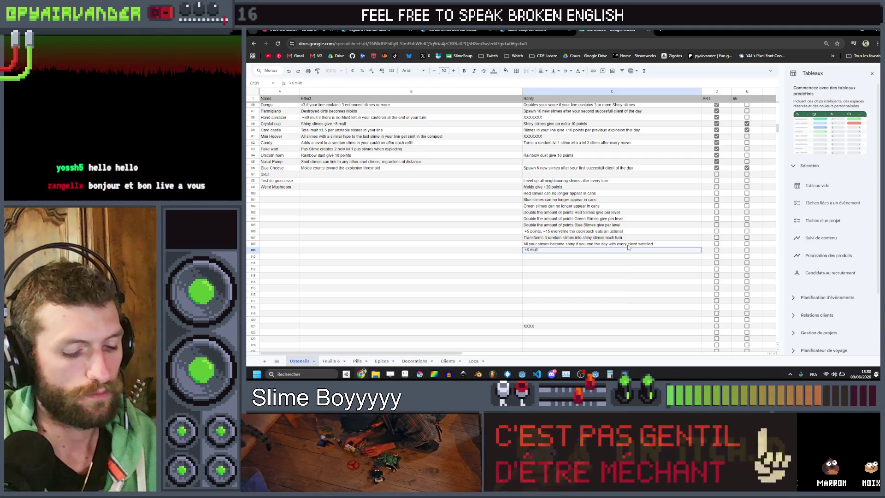
pyautogui.write(' free')
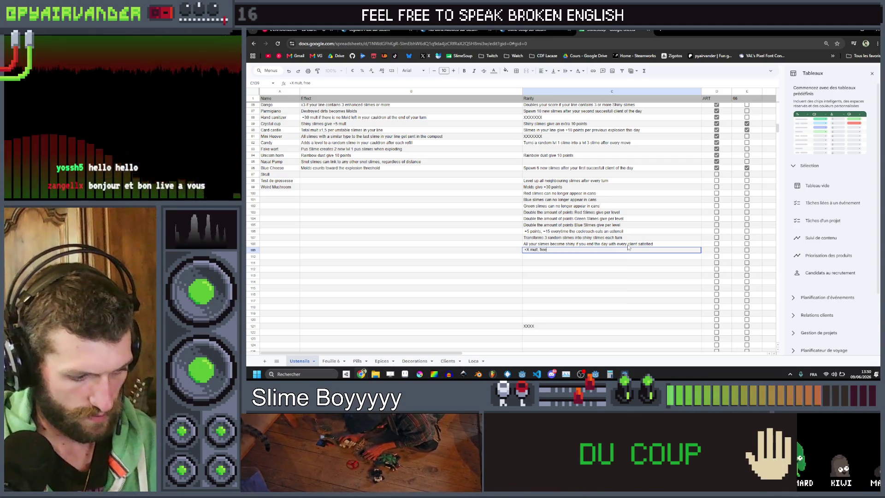
pyautogui.write('ze 2 random slime')
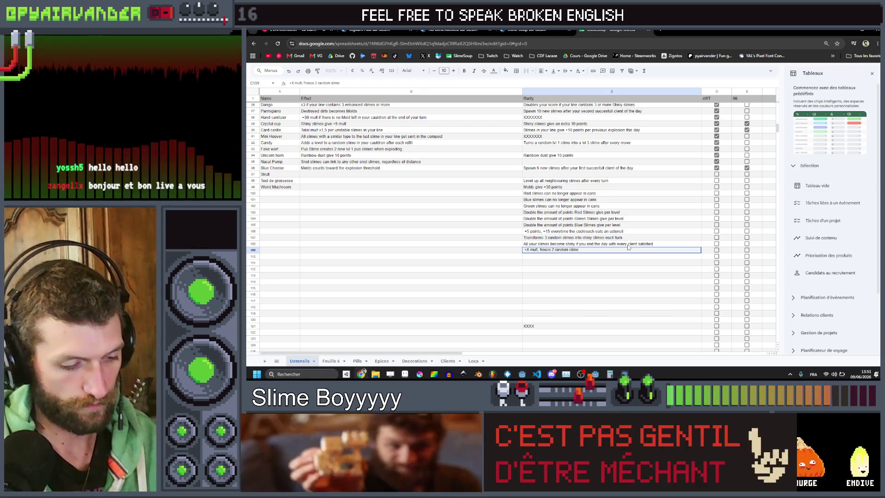
pyautogui.write(' each tu')
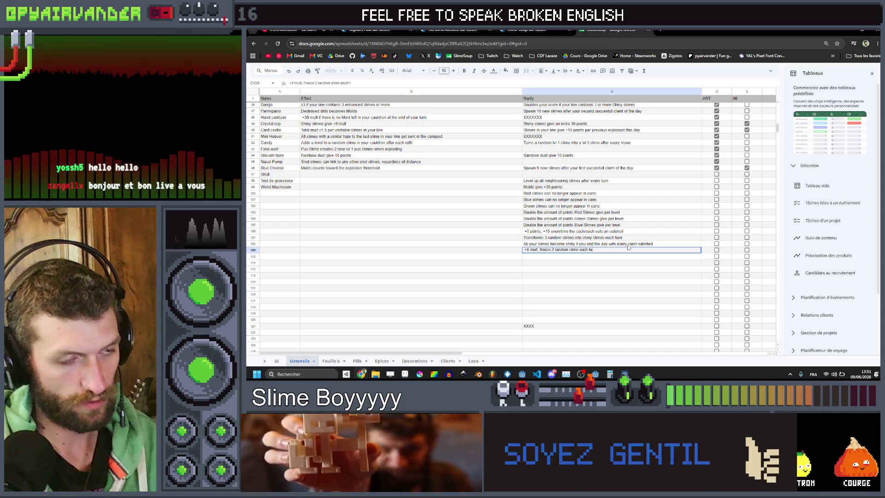
pyautogui.write('rn')
pyautogui.press('Return')
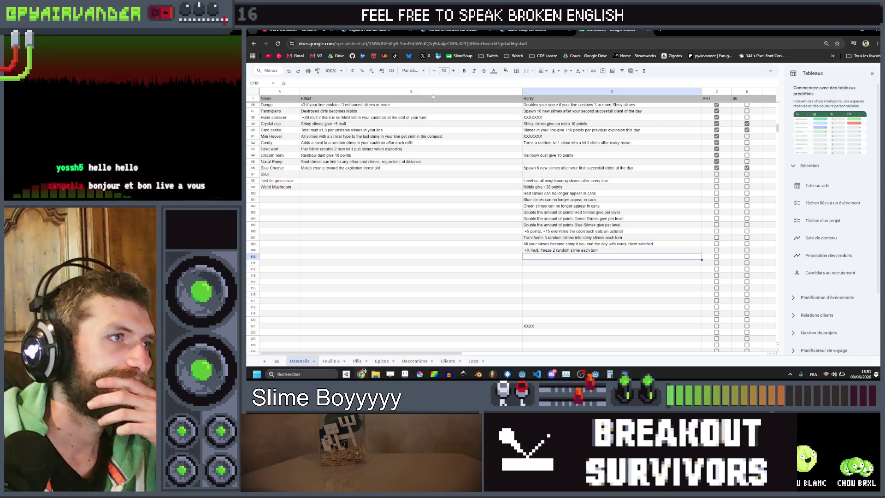
pyautogui.moveTo(350, 117)
pyautogui.mouseDown()
pyautogui.moveTo(553, 118)
pyautogui.moveTo(576, 127)
pyautogui.moveTo(580, 114)
pyautogui.mouseUp()
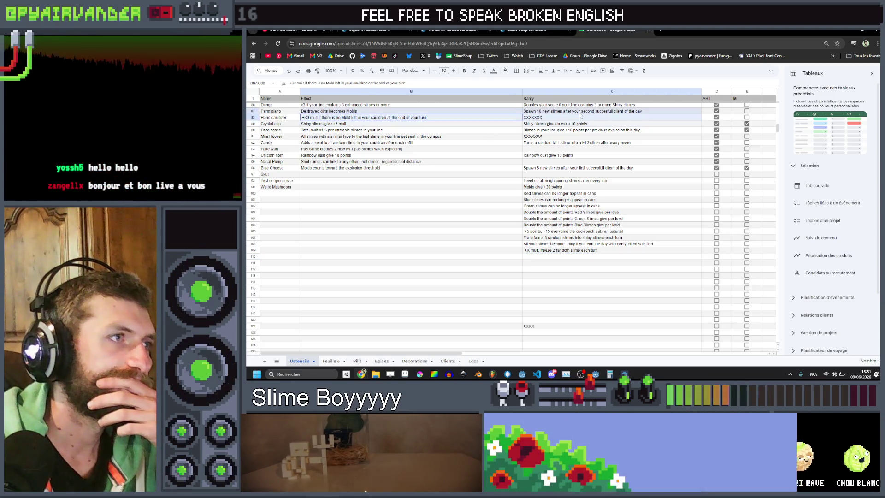
# Step: Place the Hand sanitizer name in cell A110
pyautogui.click(569, 118)
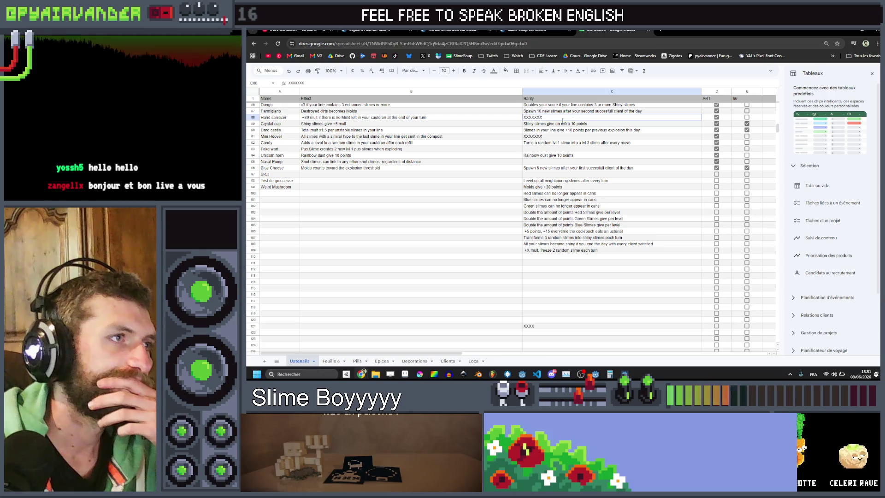
pyautogui.click(439, 119)
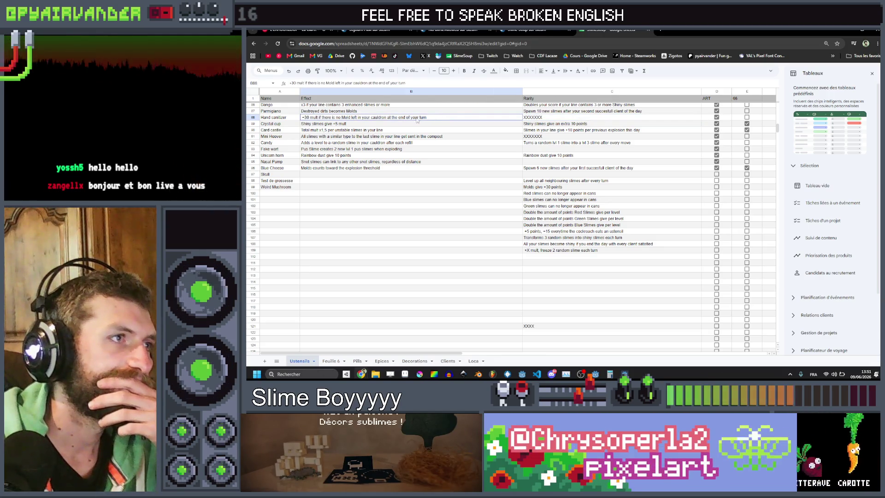
pyautogui.moveTo(293, 120); pyautogui.dragTo(356, 120)
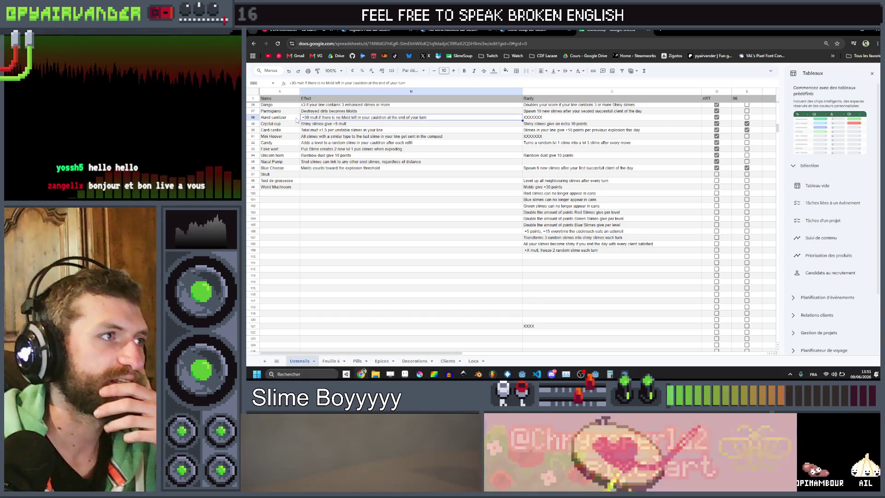
pyautogui.click(298, 119)
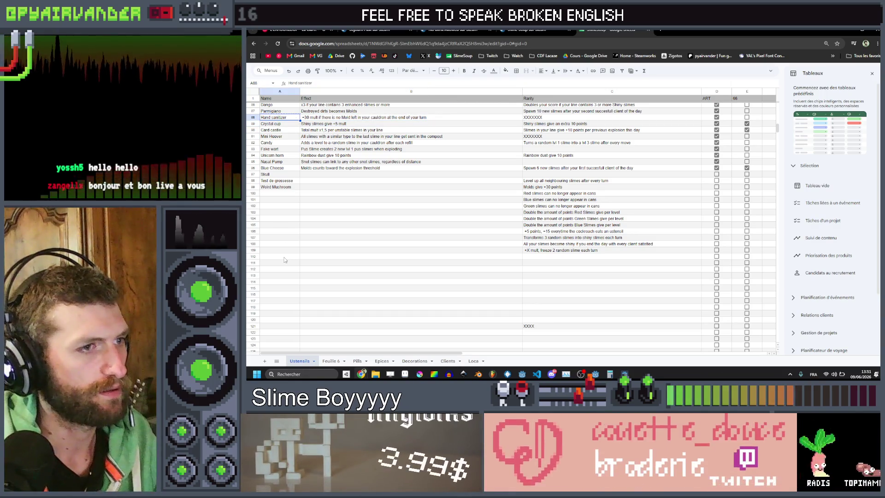
pyautogui.click(285, 257)
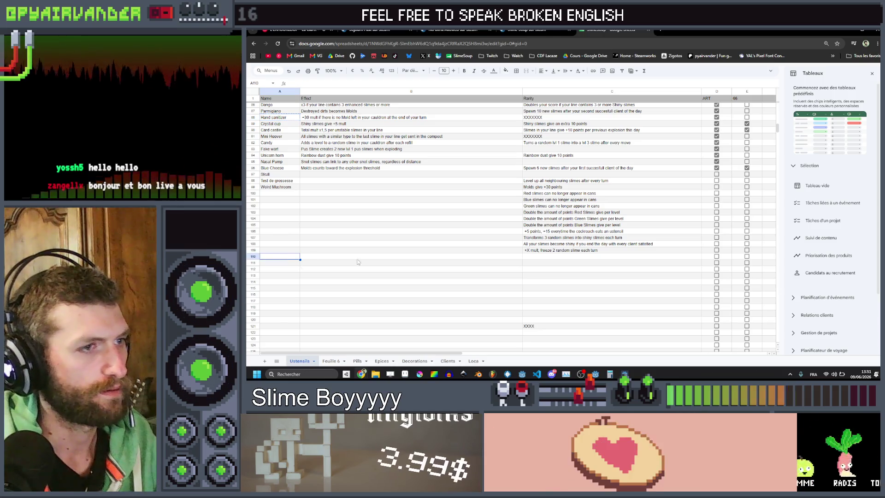
# Step: Fill C110 with '+20 points per mold in your cauldron' and C111 with '+X mult, molds spread twice as fast'
pyautogui.click(559, 258)
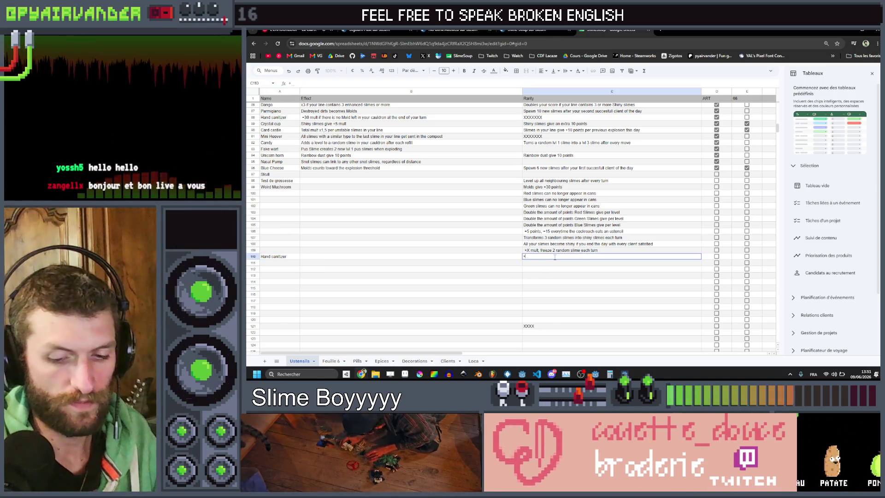
pyautogui.write('20 points')
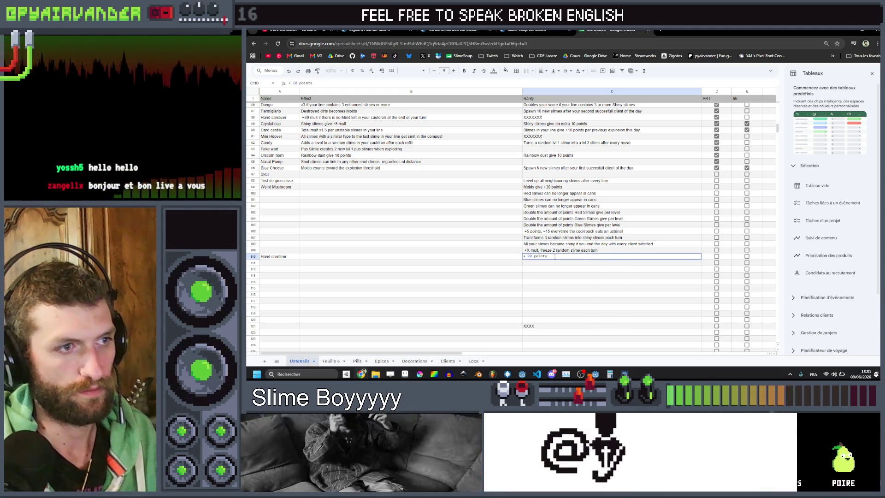
pyautogui.press('Tab')
pyautogui.press('Tab')
pyautogui.press('Left')
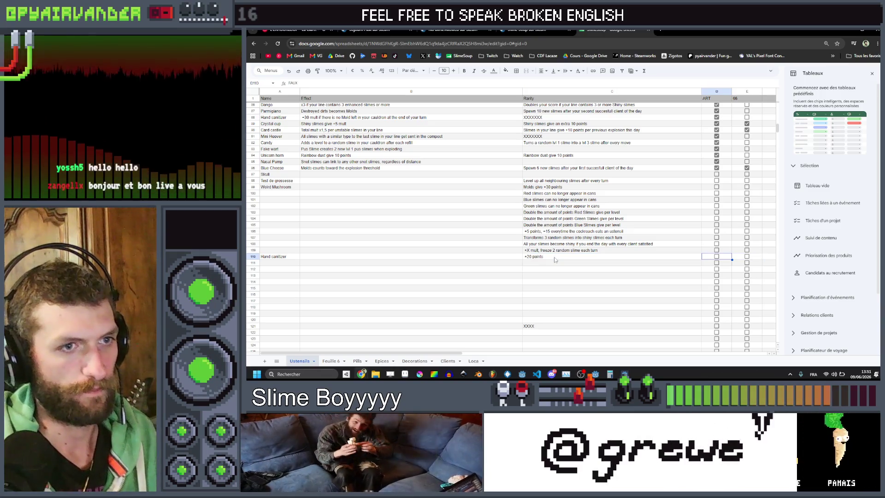
pyautogui.press('Left')
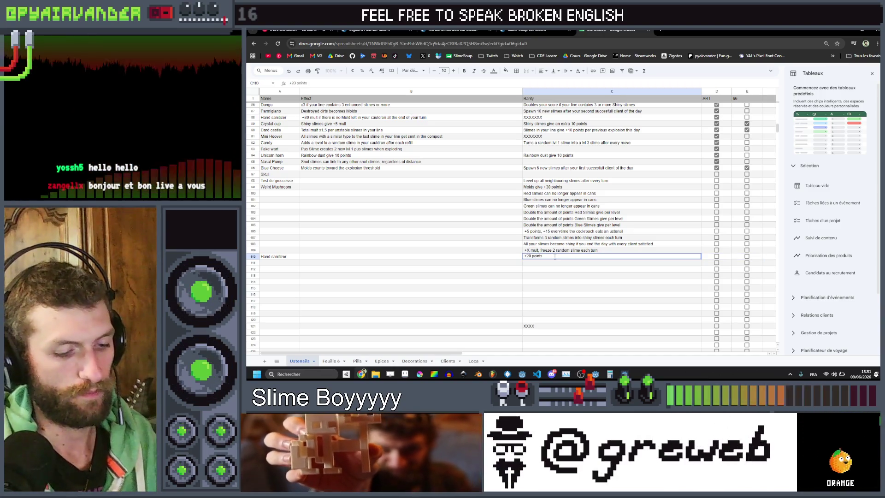
pyautogui.write(' per mold in')
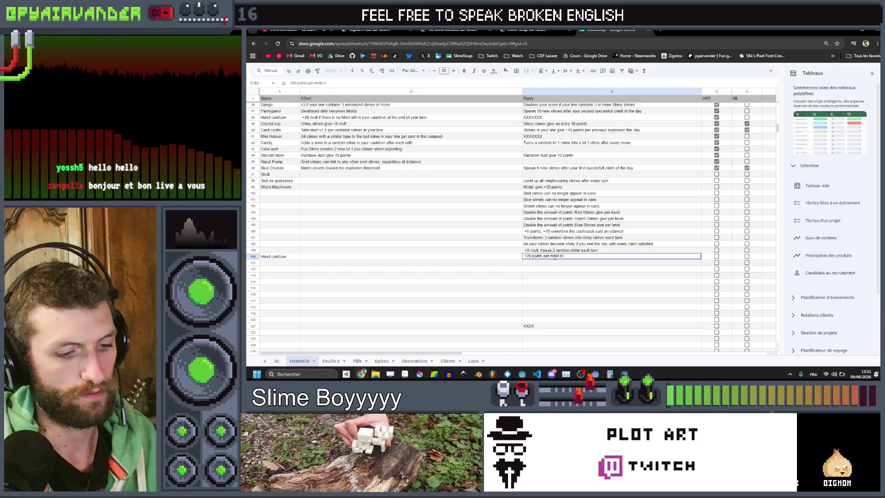
pyautogui.write(' your cauldron')
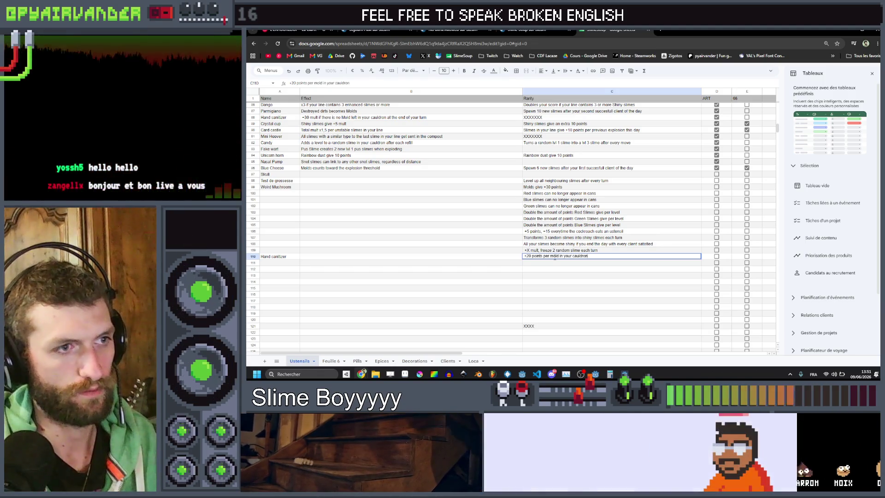
pyautogui.press('Return')
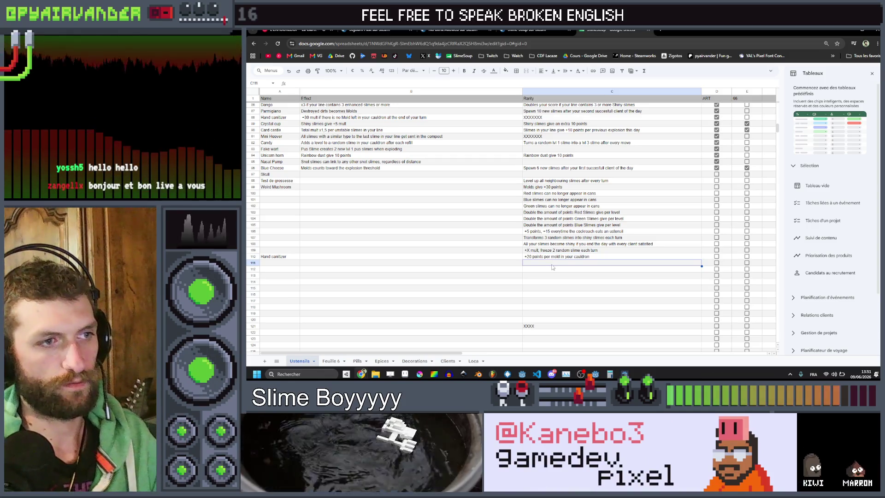
pyautogui.doubleClick(552, 263)
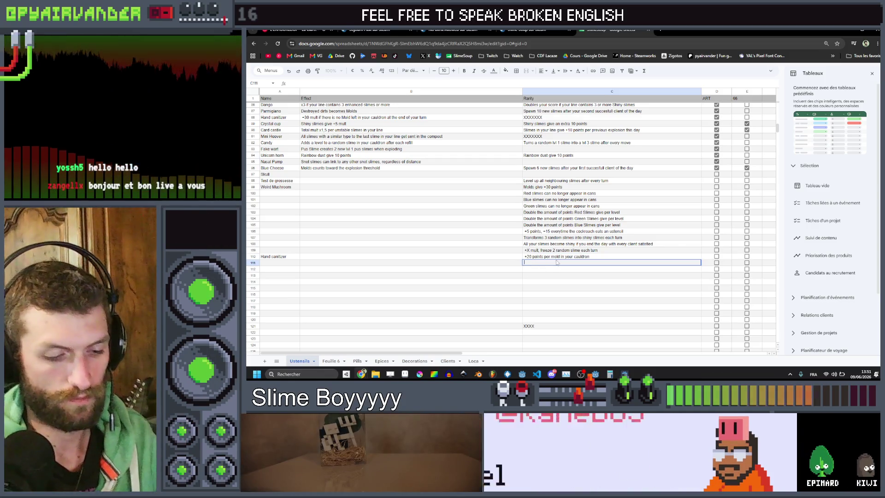
pyautogui.write('+X mult, ')
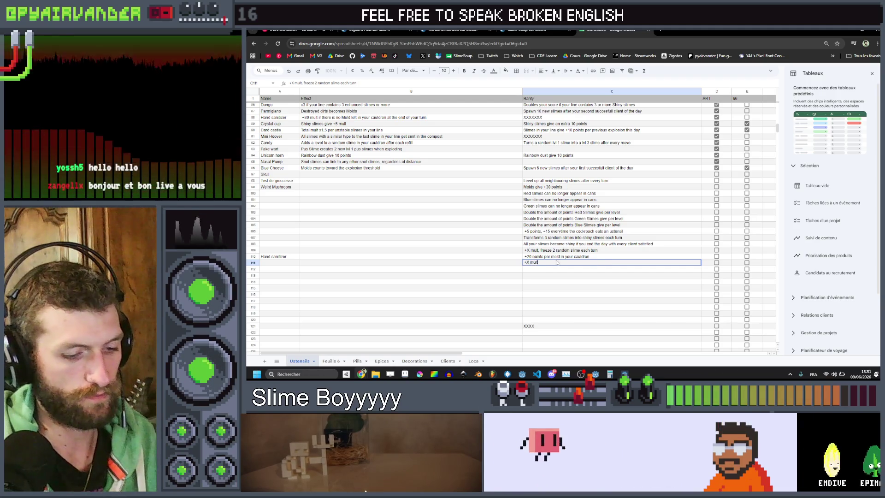
pyautogui.write('molds spread twi')
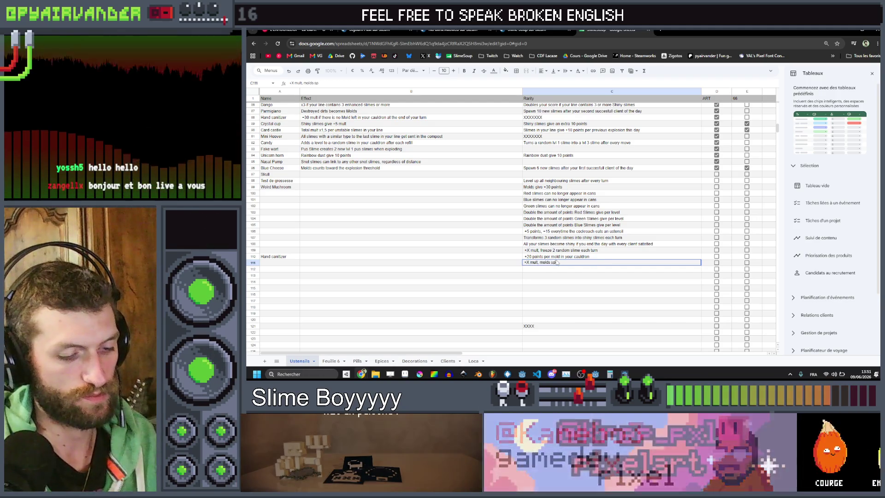
pyautogui.write('ce as fast')
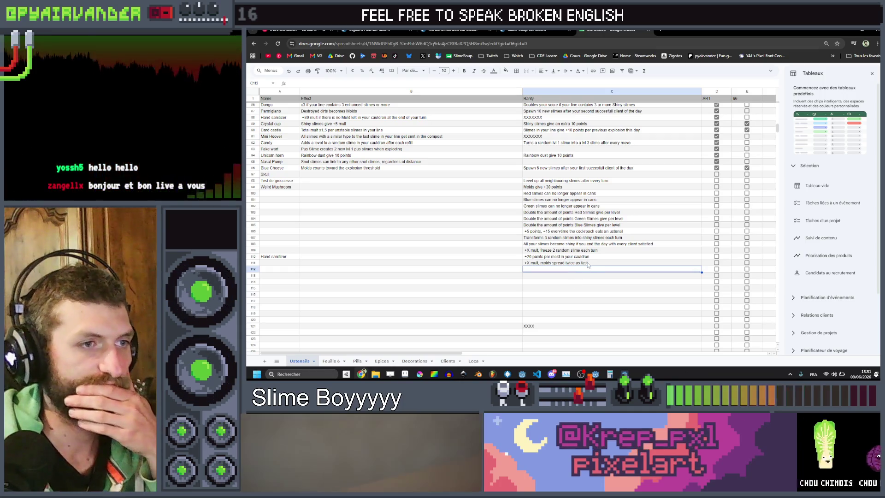
pyautogui.press('Return')
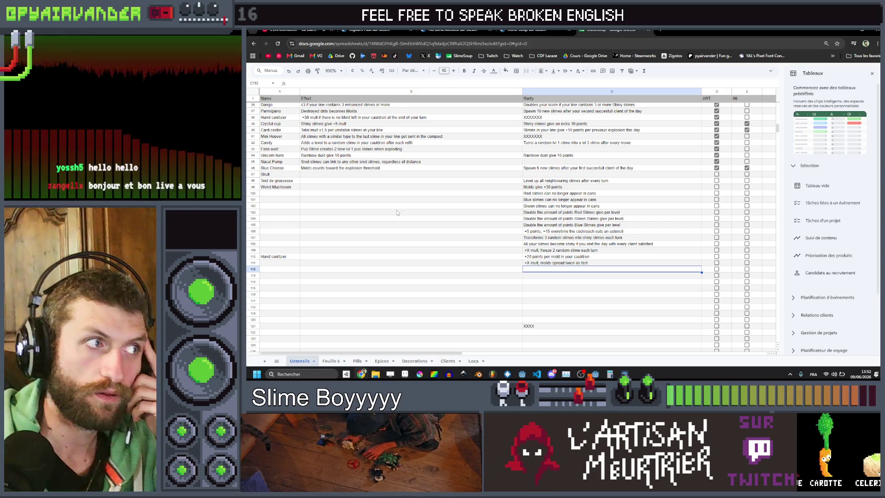
pyautogui.scroll(3, 394, 206)
pyautogui.scroll(15, 353, 197)
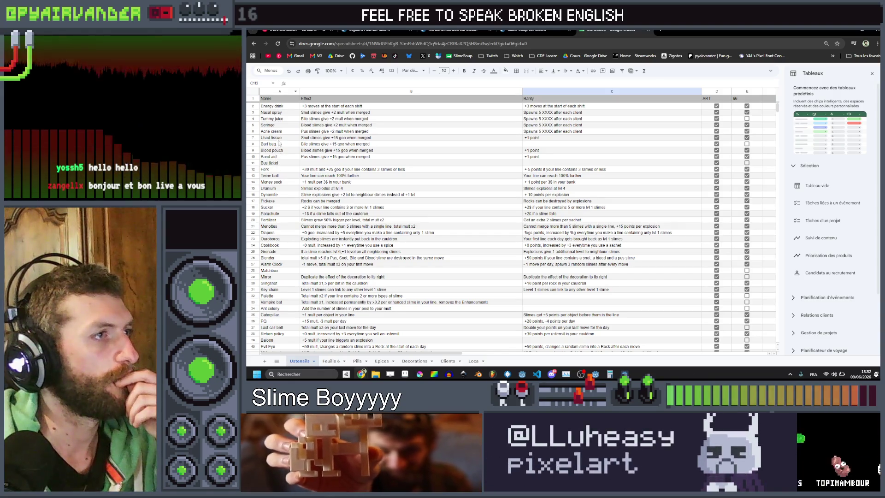
pyautogui.scroll(-10, 279, 121)
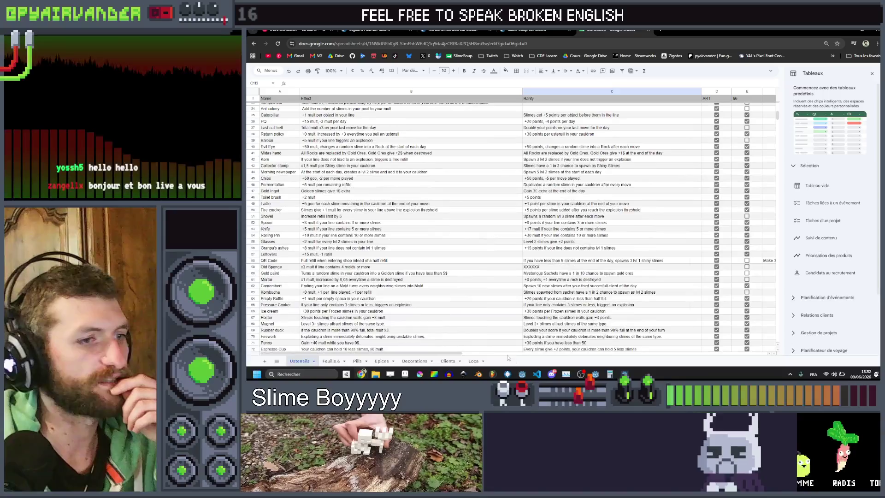
pyautogui.moveTo(405, 374)
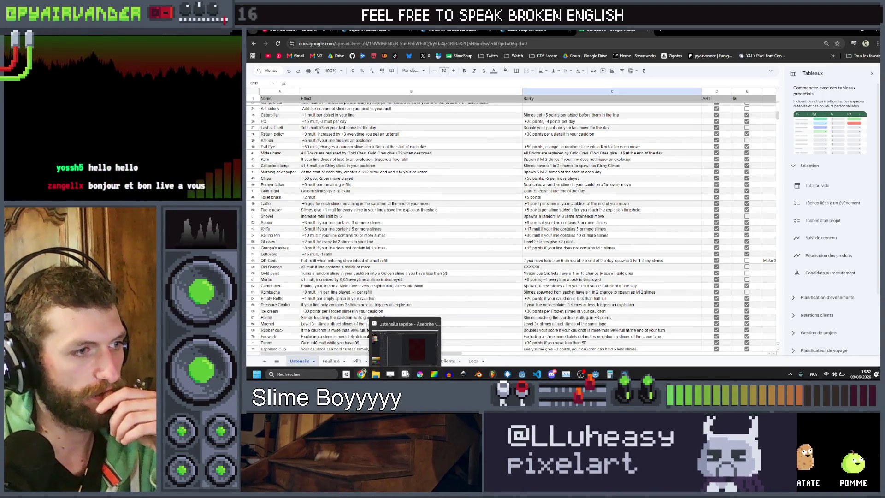
pyautogui.click(408, 352)
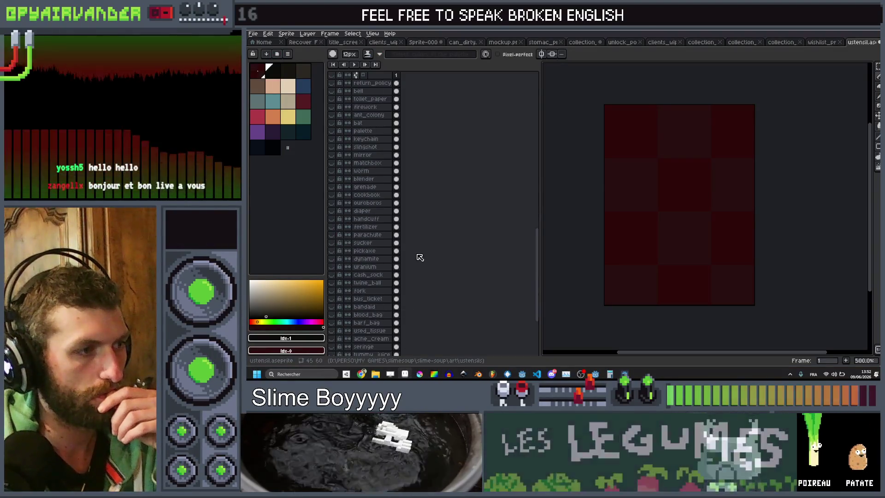
pyautogui.scroll(-3, 421, 257)
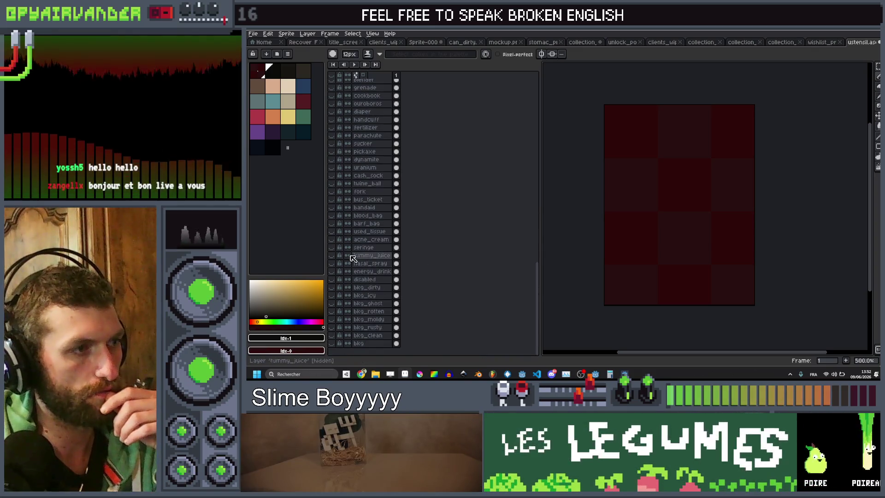
pyautogui.click(331, 224)
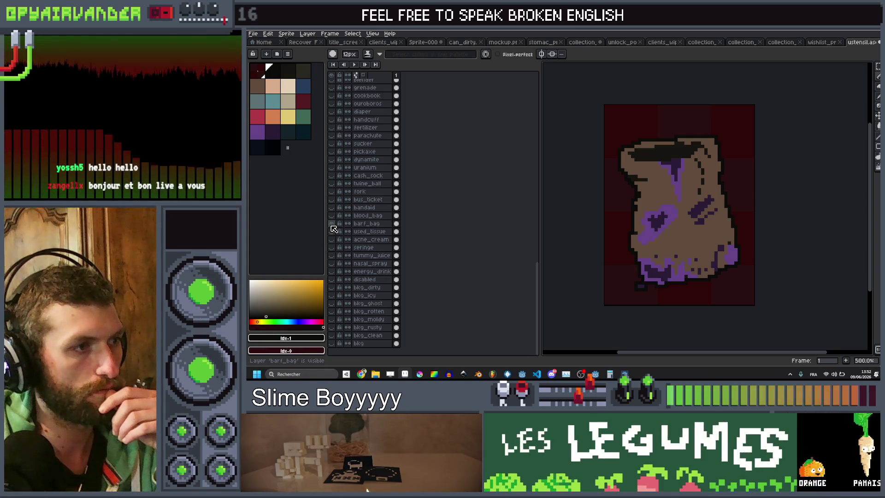
pyautogui.click(331, 224)
pyautogui.click(332, 263)
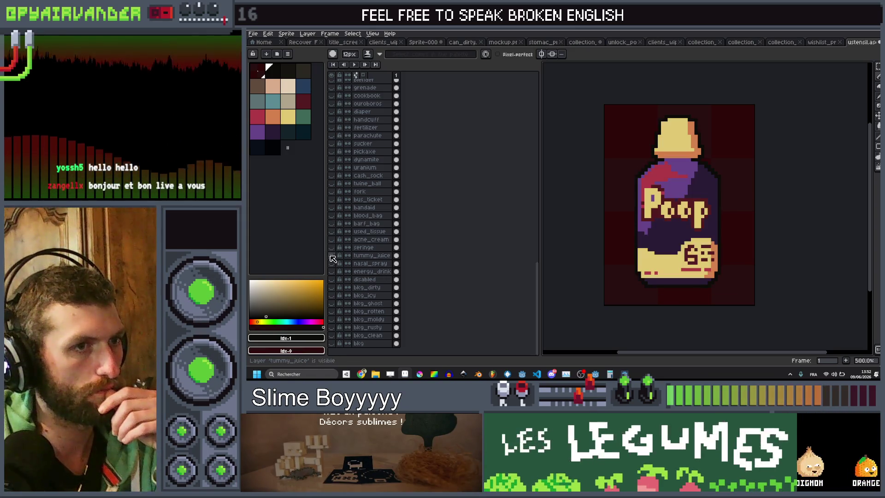
pyautogui.click(332, 262)
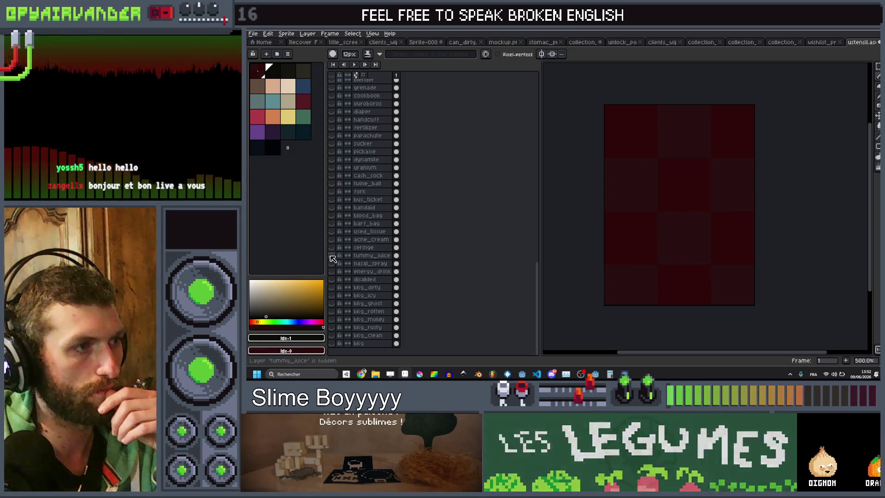
pyautogui.click(332, 232)
pyautogui.click(332, 232)
pyautogui.click(332, 224)
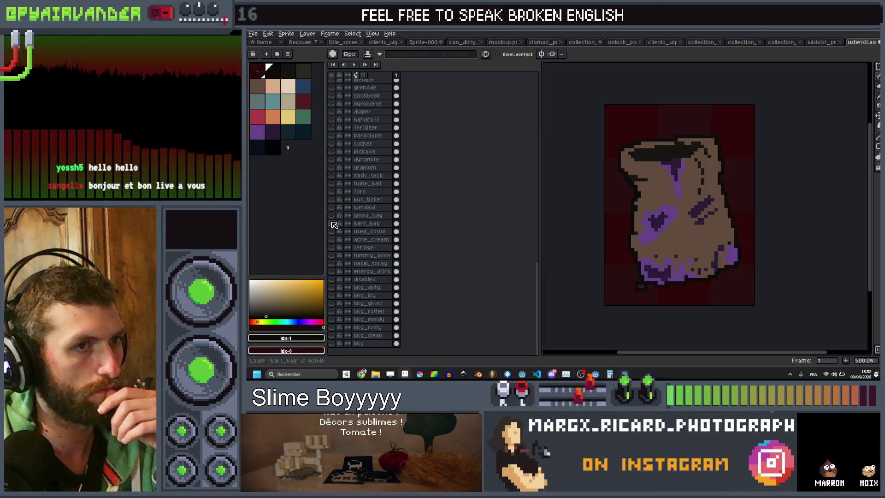
pyautogui.click(331, 224)
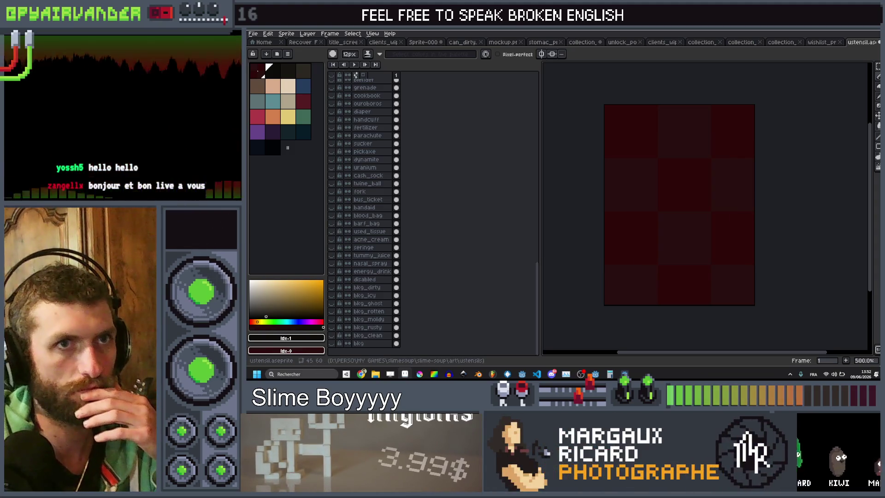
pyautogui.hotkey('alt', 'Tab')
pyautogui.scroll(-10, 350, 304)
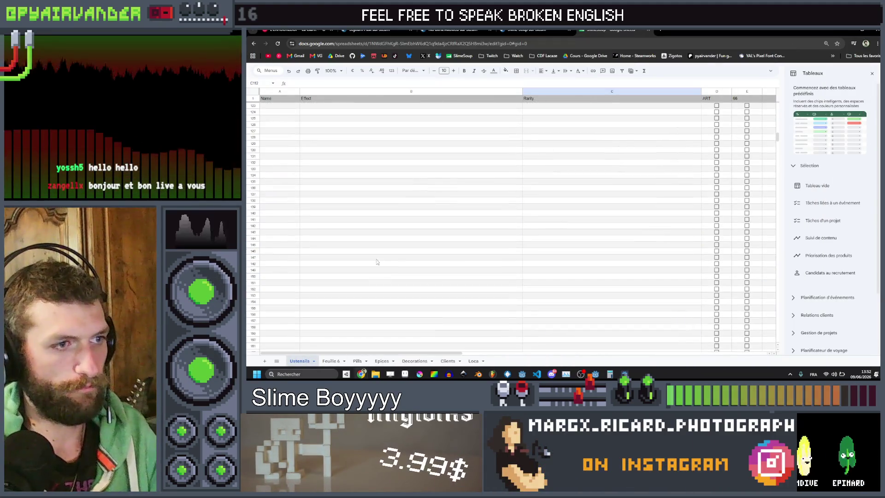
# Step: Enter 'Barf bag' in cell A111 beside the molds-spread effect
pyautogui.click(290, 162)
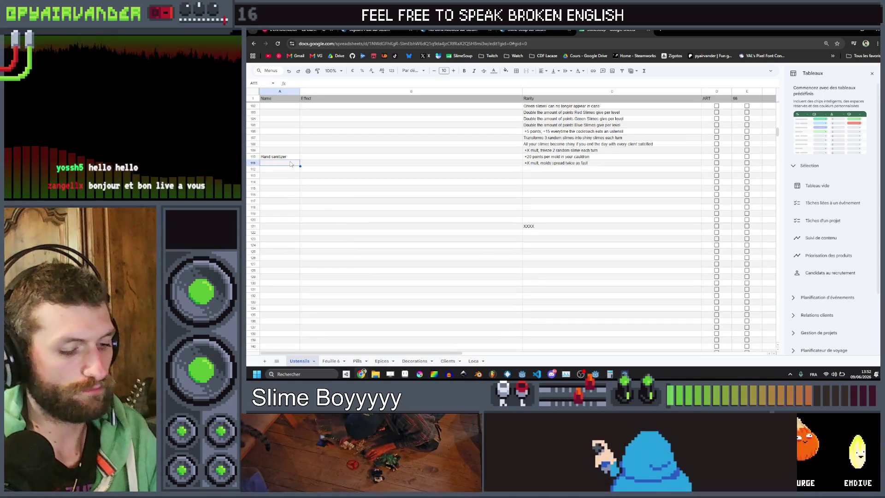
pyautogui.write('Barf bag')
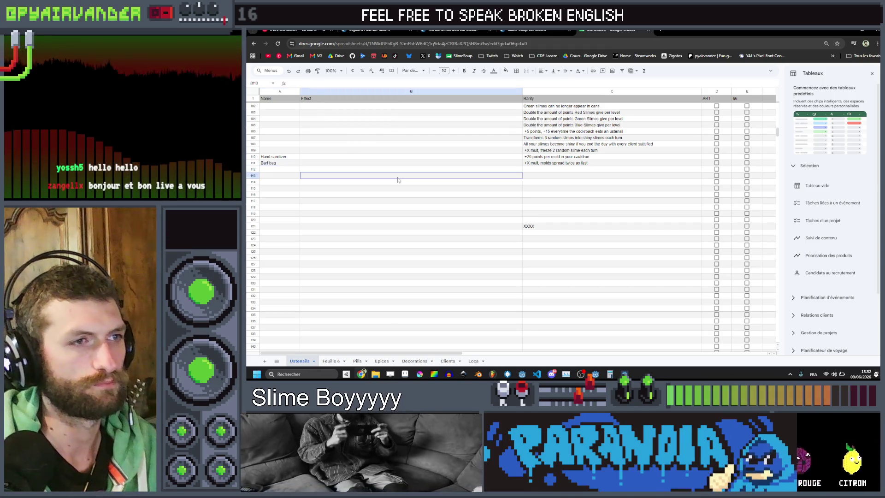
pyautogui.click(397, 177)
pyautogui.scroll(2, 408, 176)
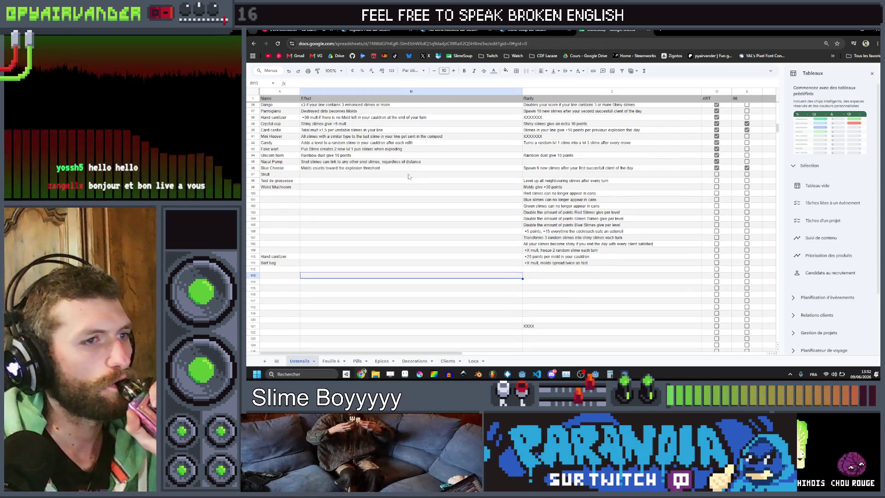
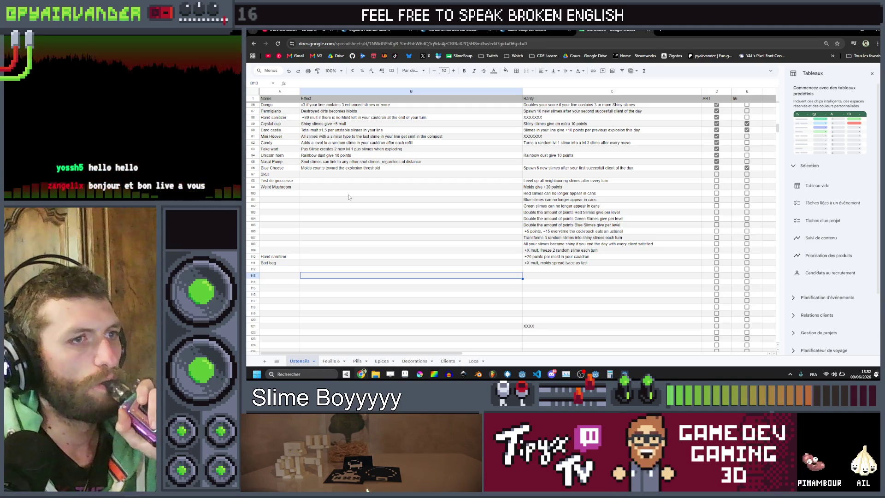
# Step: Select Skull's empty Rarity cell, C97
pyautogui.scroll(2, 348, 194)
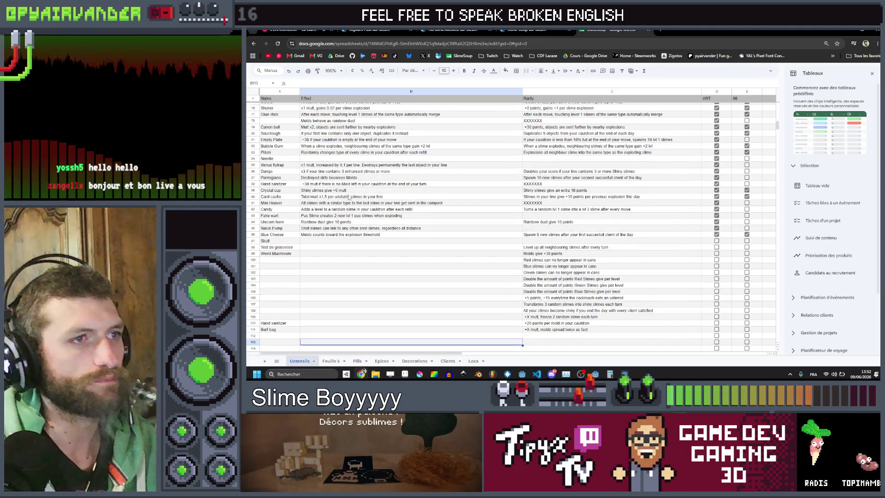
pyautogui.scroll(1, 349, 197)
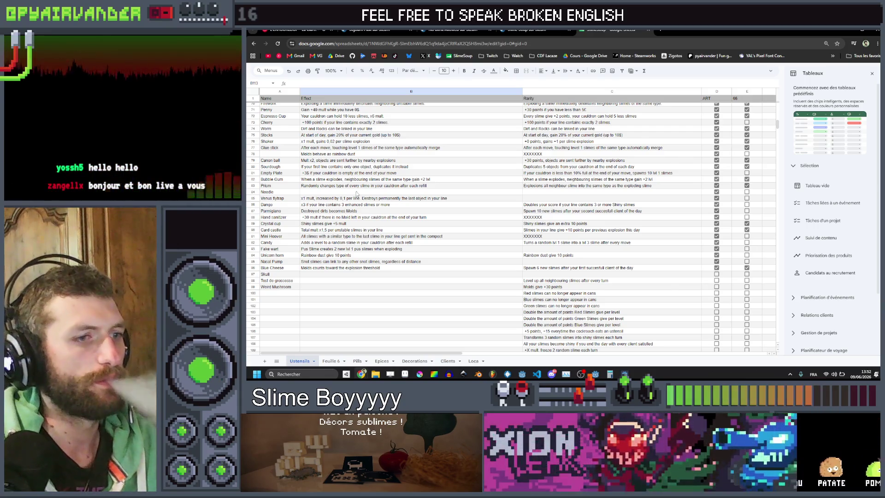
pyautogui.scroll(-6, 445, 183)
pyautogui.click(546, 171)
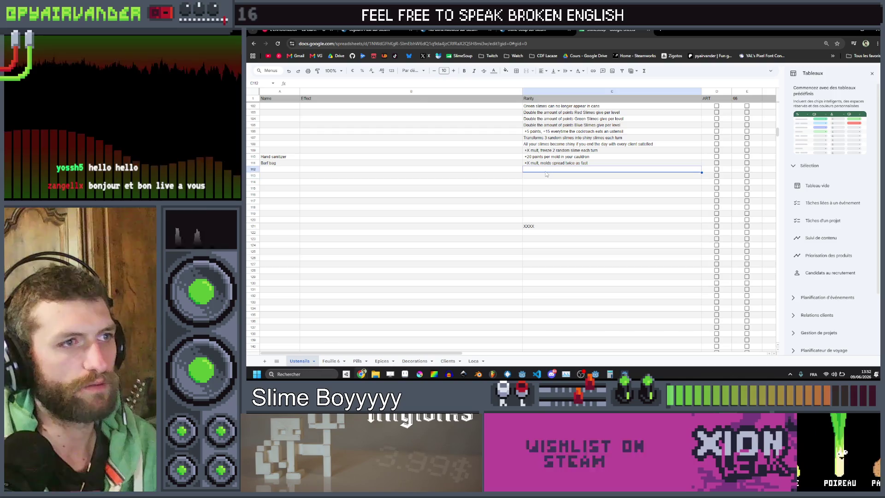
pyautogui.press('Down')
pyautogui.press('Down')
pyautogui.press('Down')
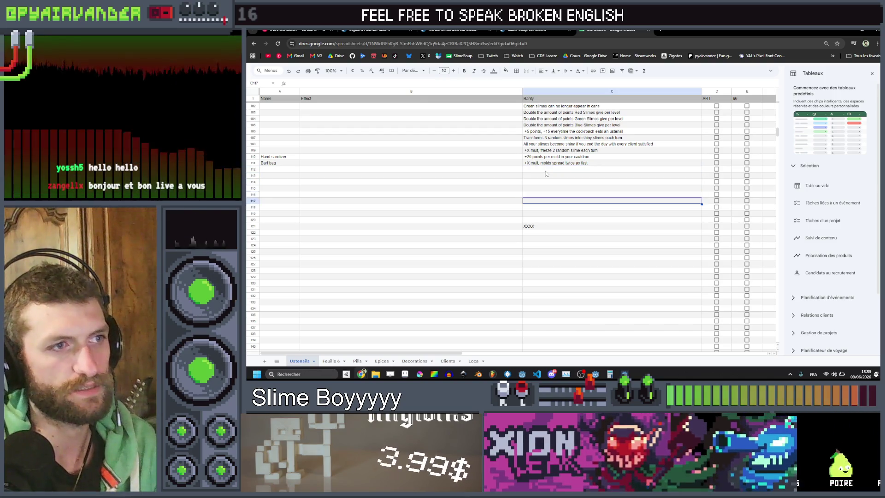
pyautogui.press('Down')
pyautogui.scroll(4, 546, 173)
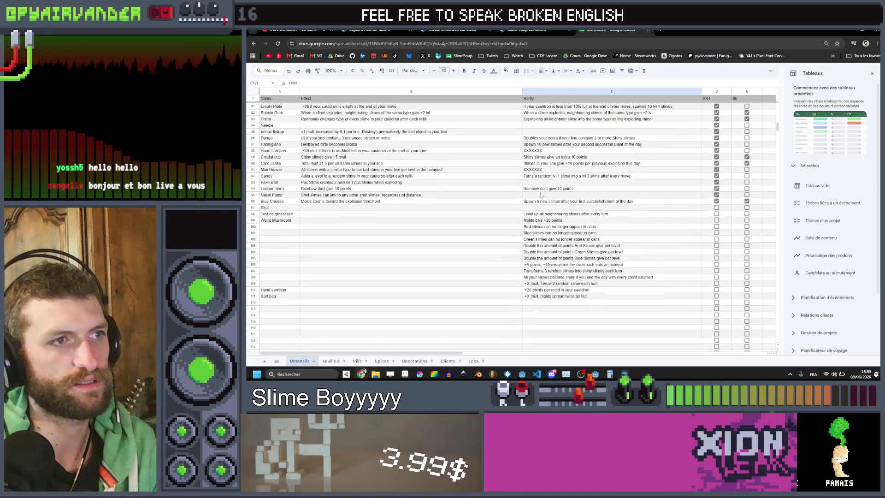
pyautogui.click(539, 209)
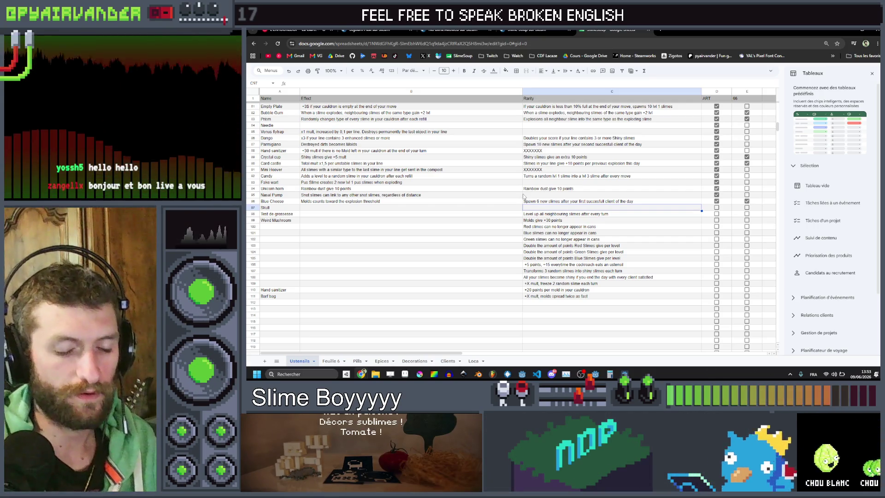
# Step: Enter 'Mult xX, increased by X per star on your Goblin Review rating' as Skull's effect
pyautogui.write('Mult x')
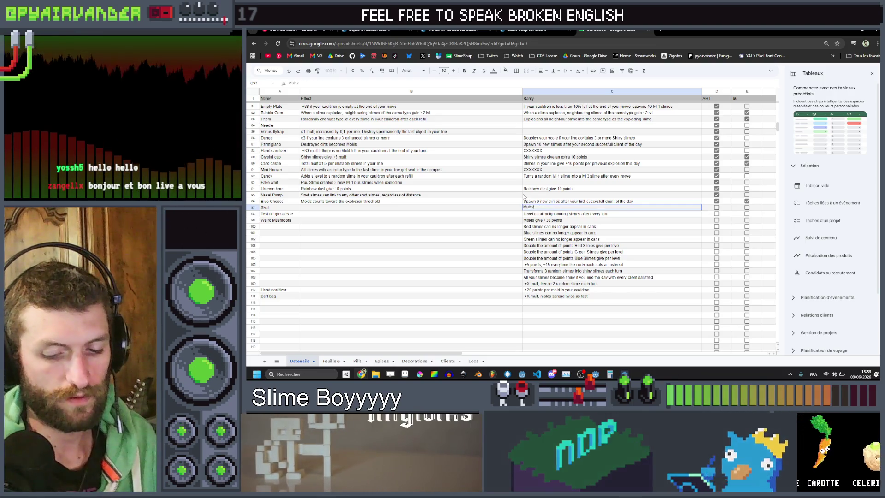
pyautogui.write('X,')
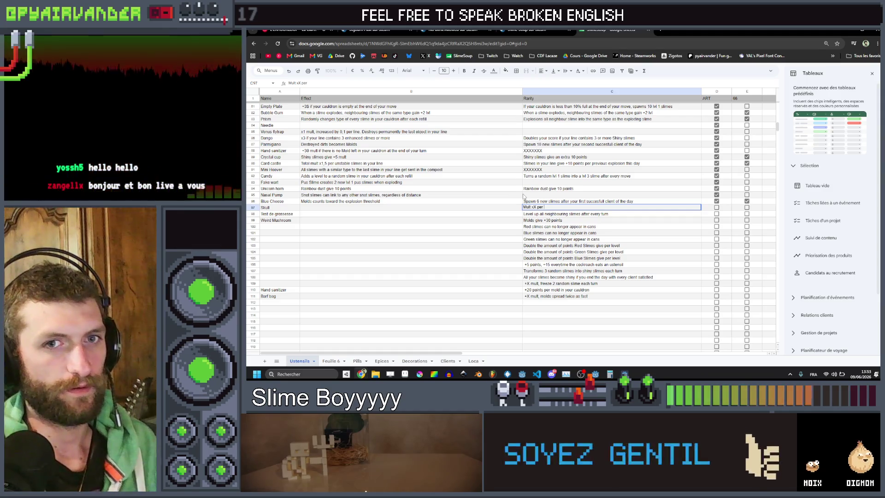
pyautogui.write('s')
pyautogui.press('BackSpace')
pyautogui.press('BackSpace')
pyautogui.press('BackSpace')
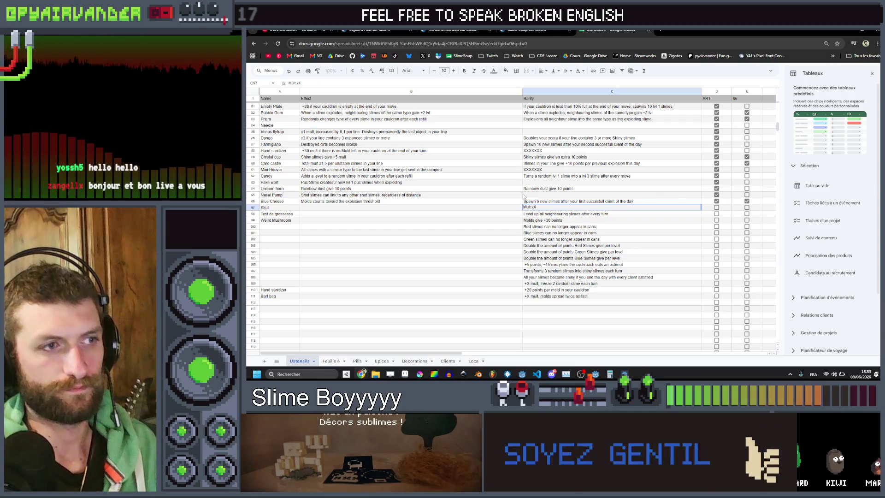
pyautogui.write(',')
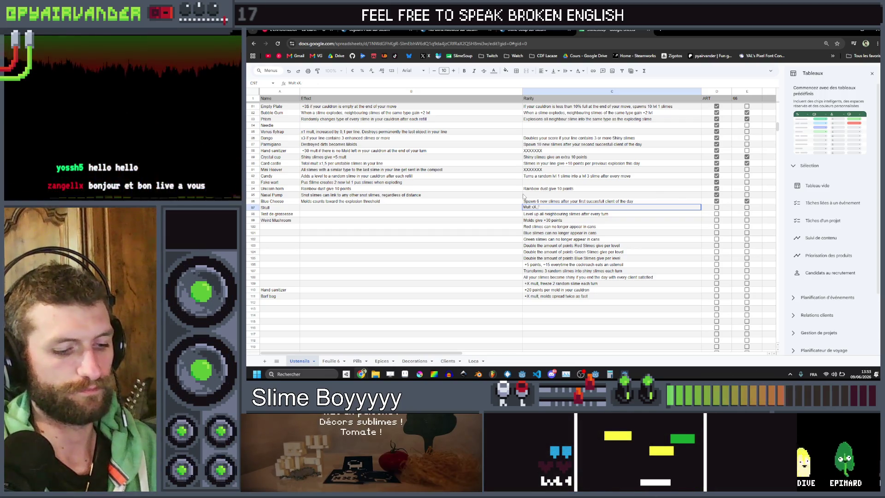
pyautogui.write(' increased by ')
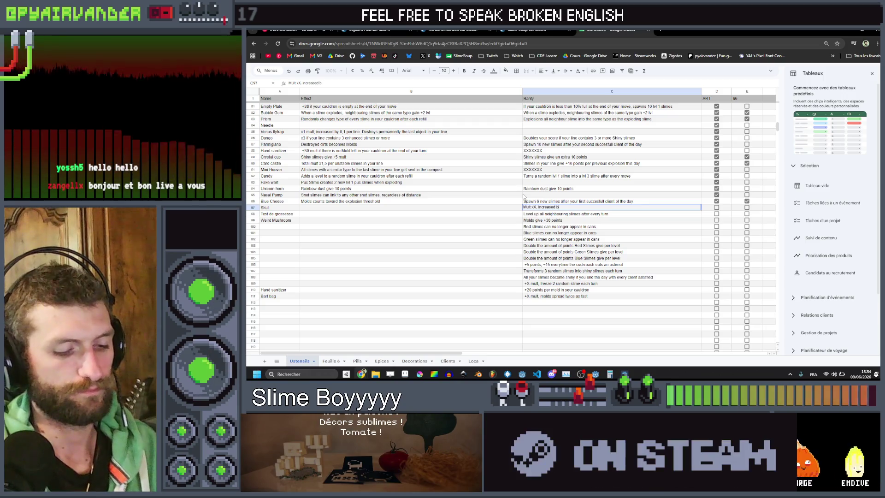
pyautogui.write('X p')
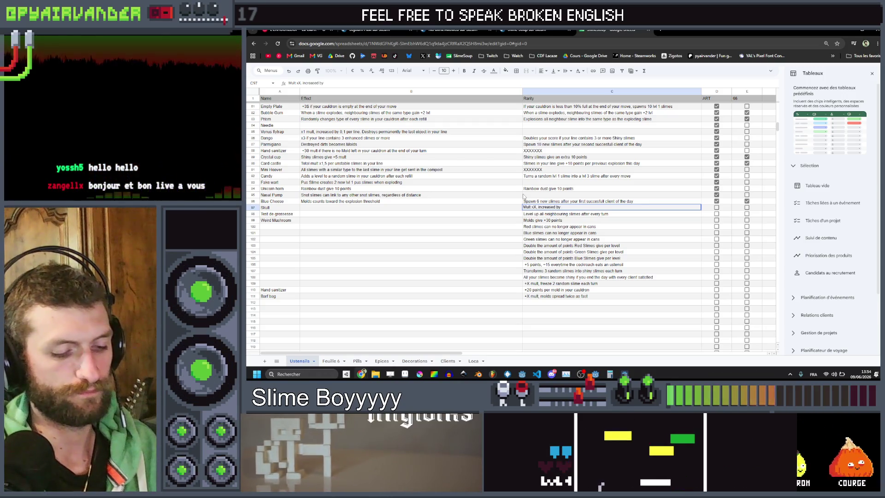
pyautogui.write('er star')
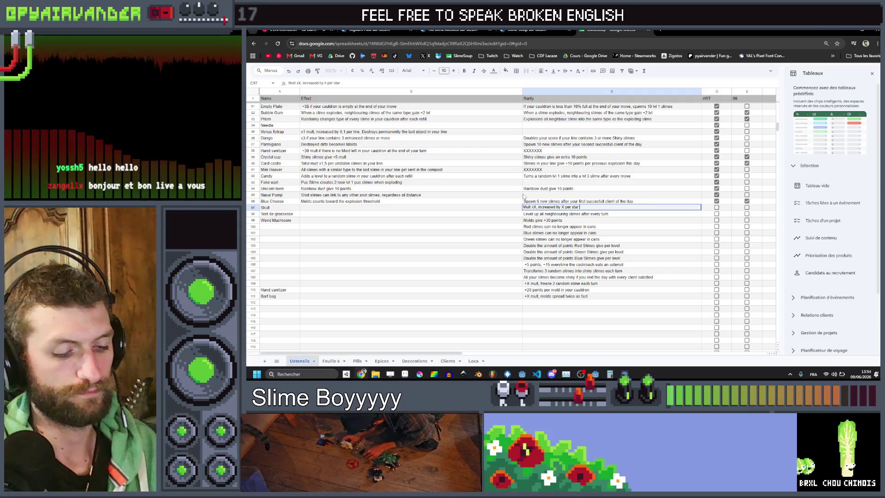
pyautogui.write(' on your Gobl')
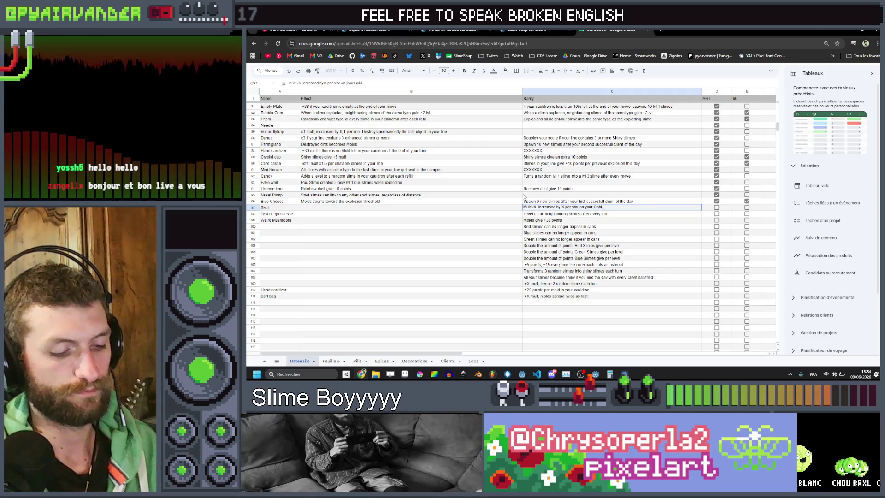
pyautogui.write('in Review')
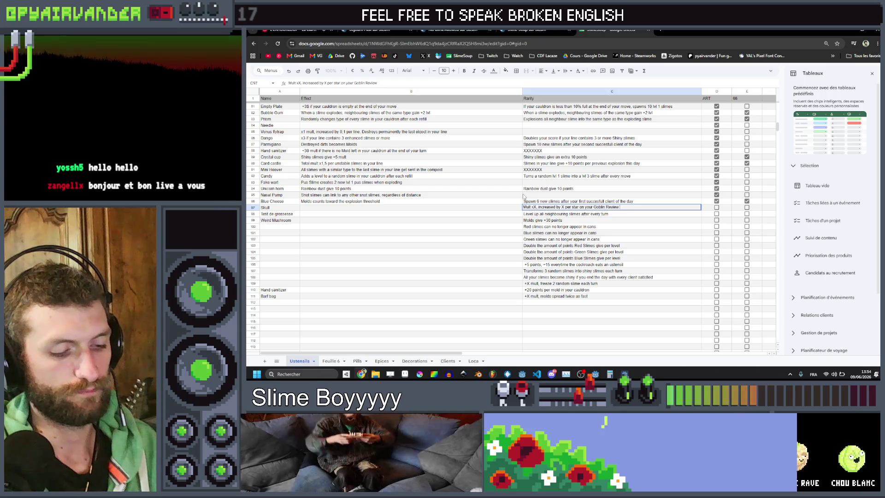
pyautogui.write(' rating')
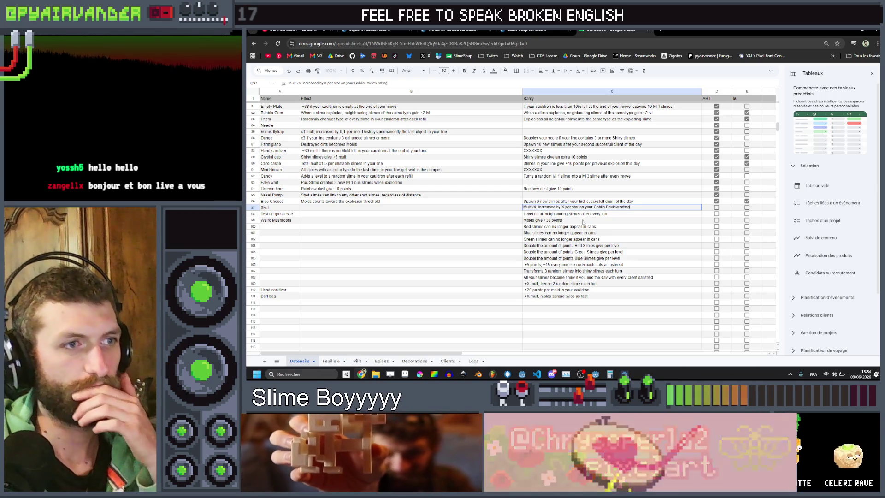
pyautogui.click(581, 220)
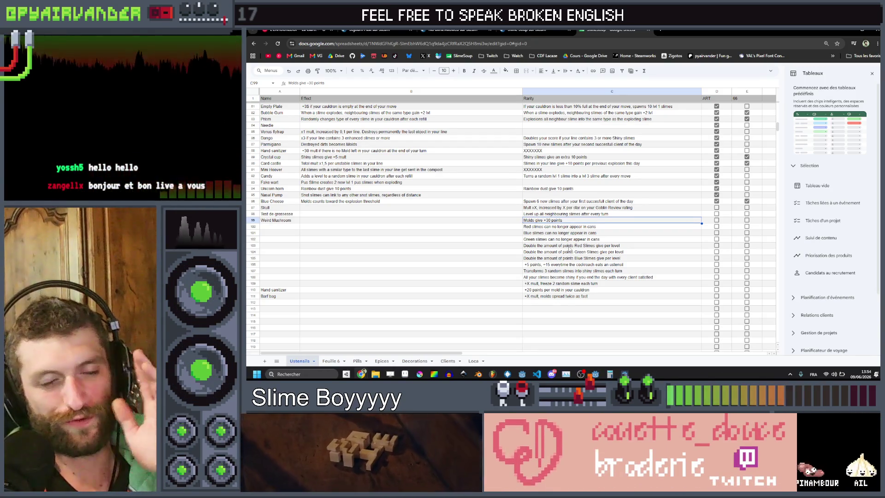
pyautogui.scroll(-2, 561, 237)
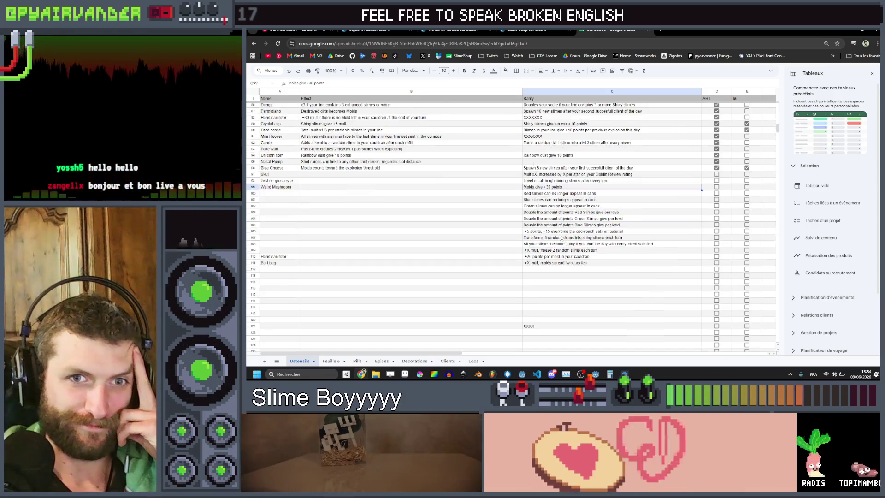
pyautogui.scroll(-3, 583, 180)
pyautogui.click(569, 236)
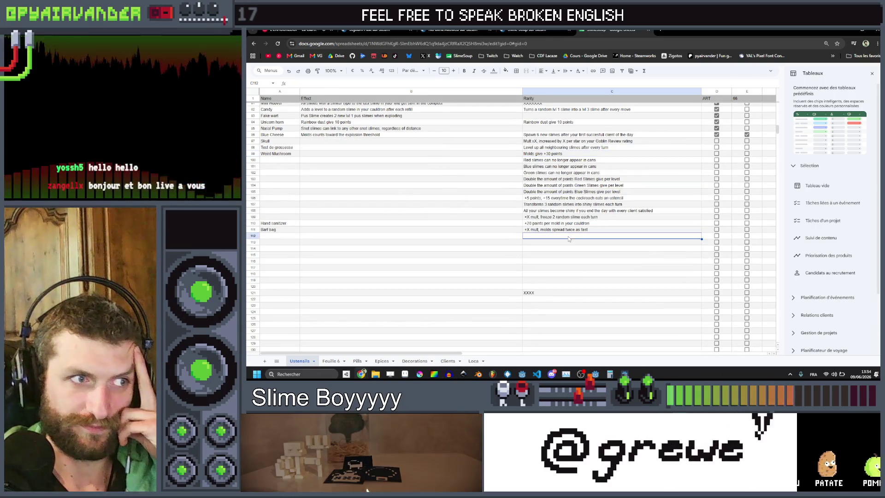
pyautogui.scroll(2, 568, 238)
pyautogui.moveTo(277, 175)
pyautogui.mouseDown()
pyautogui.moveTo(545, 176)
pyautogui.moveTo(555, 194)
pyautogui.moveTo(608, 171)
pyautogui.moveTo(603, 185)
pyautogui.mouseUp()
pyautogui.moveTo(582, 269); pyautogui.dragTo(579, 331)
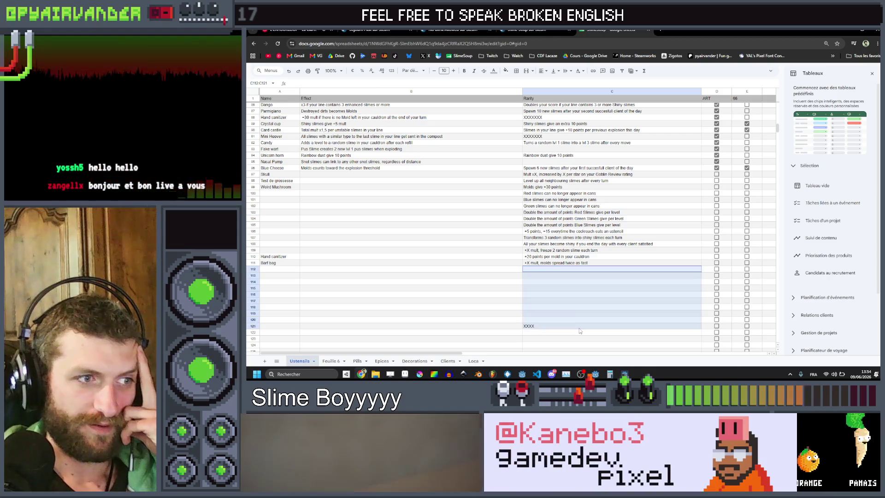
pyautogui.click(586, 271)
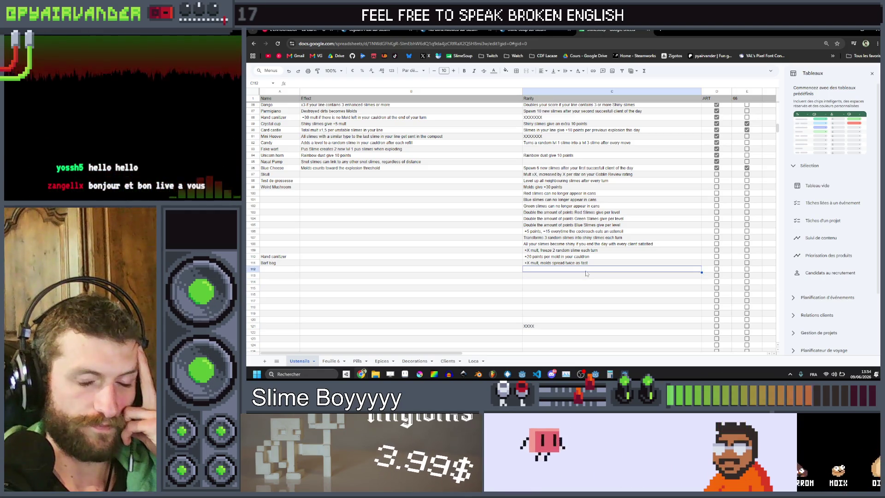
pyautogui.scroll(5, 585, 273)
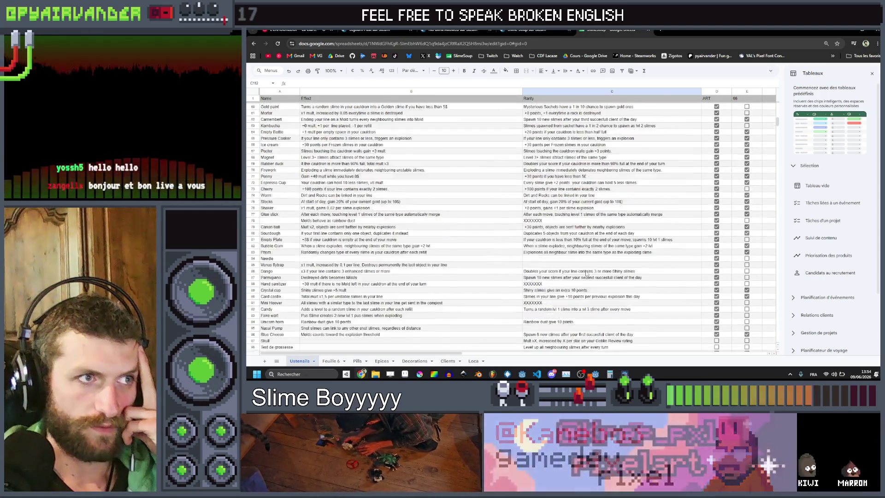
pyautogui.scroll(8, 586, 273)
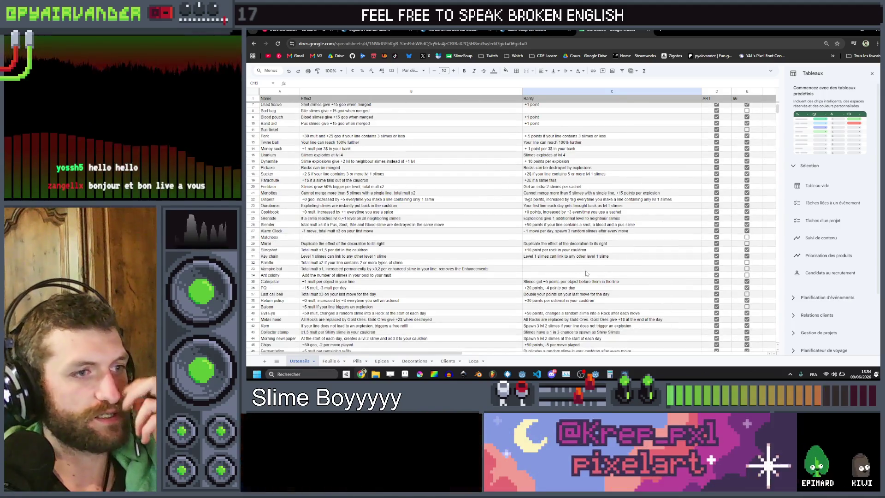
pyautogui.scroll(2, 586, 274)
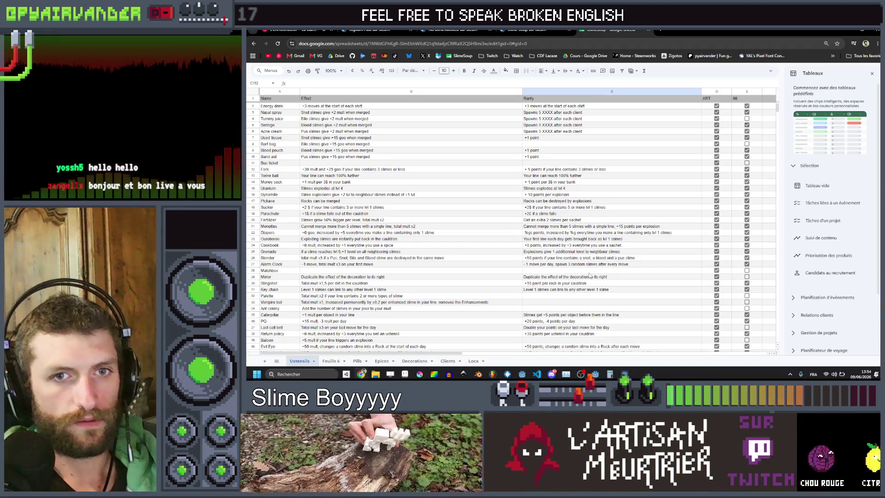
pyautogui.scroll(-15, 589, 275)
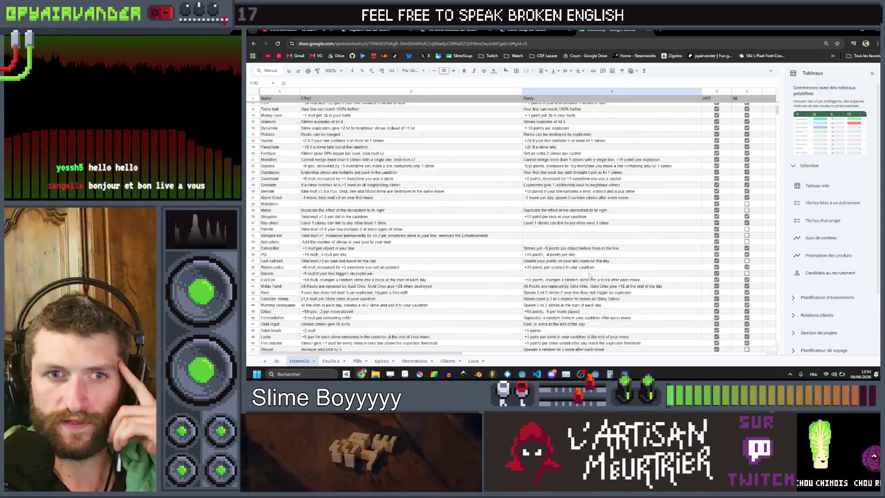
pyautogui.scroll(-9, 590, 274)
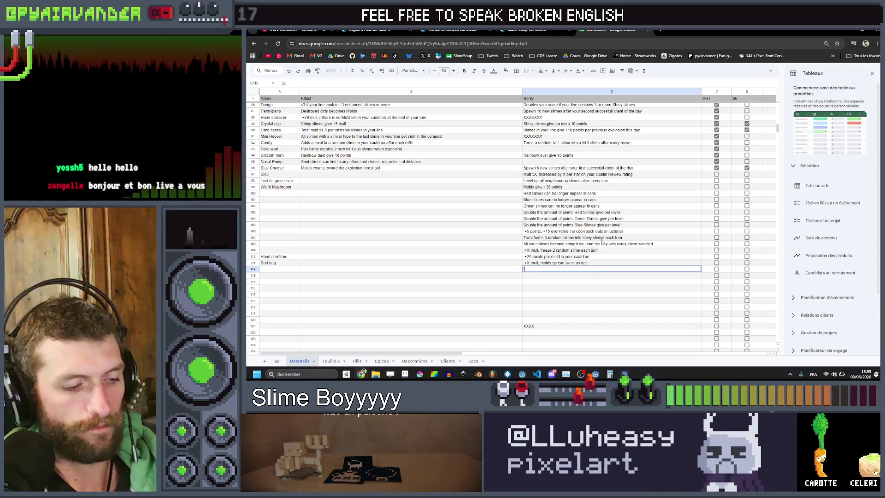
# Step: Type the slime-splitting effect into C112, ending 'into lvl 1 slimes'
pyautogui.write('If a')
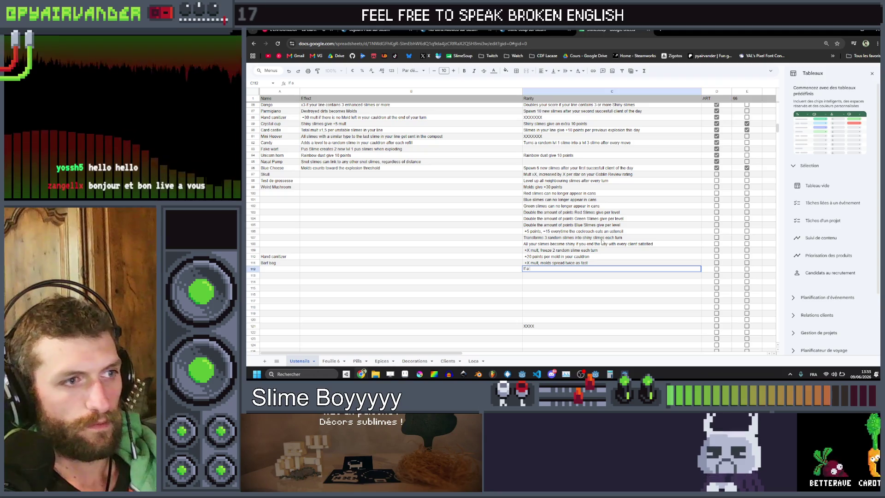
pyautogui.write(' slime')
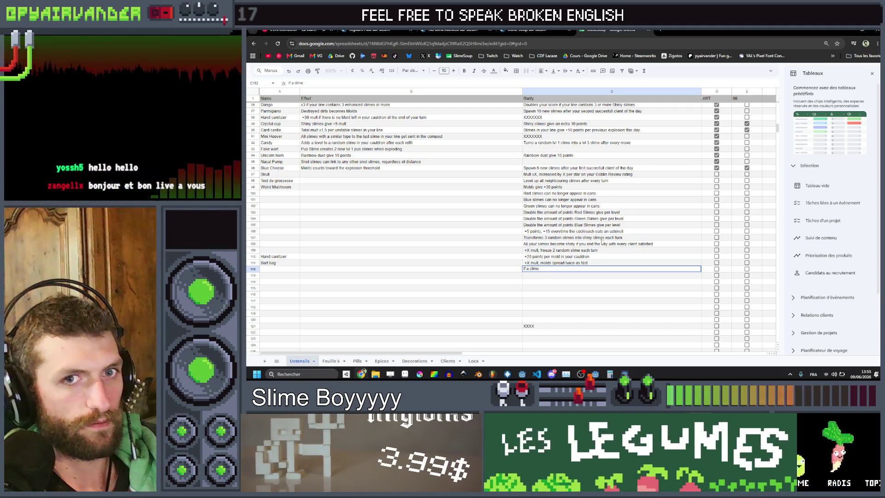
pyautogui.write(' is')
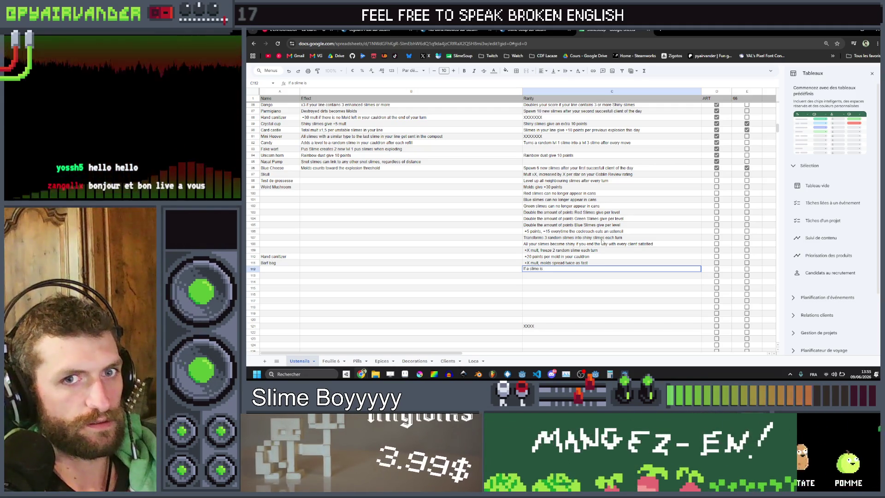
pyautogui.press('BackSpace')
pyautogui.press('BackSpace')
pyautogui.press('BackSpace')
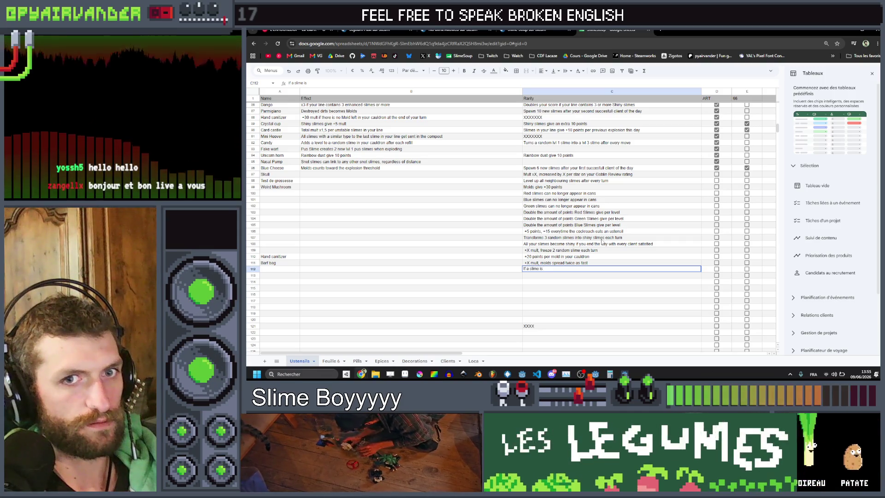
pyautogui.press('BackSpace')
pyautogui.press('BackSpace')
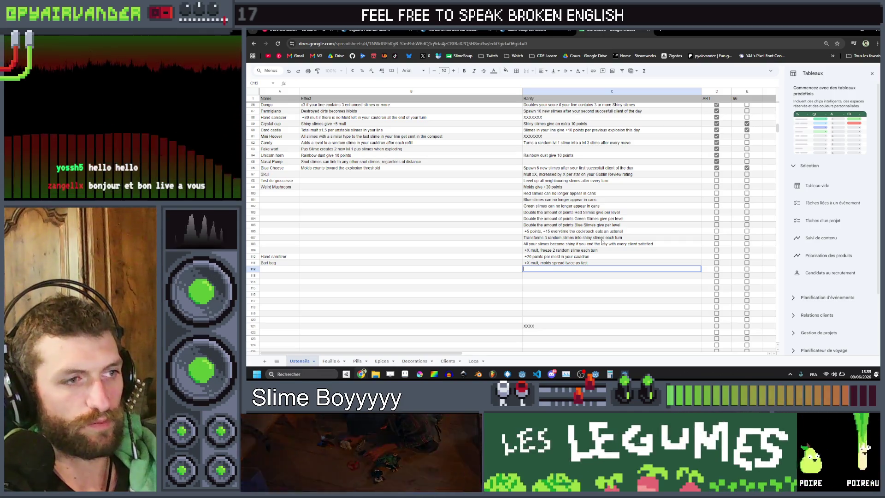
pyautogui.write('Spl')
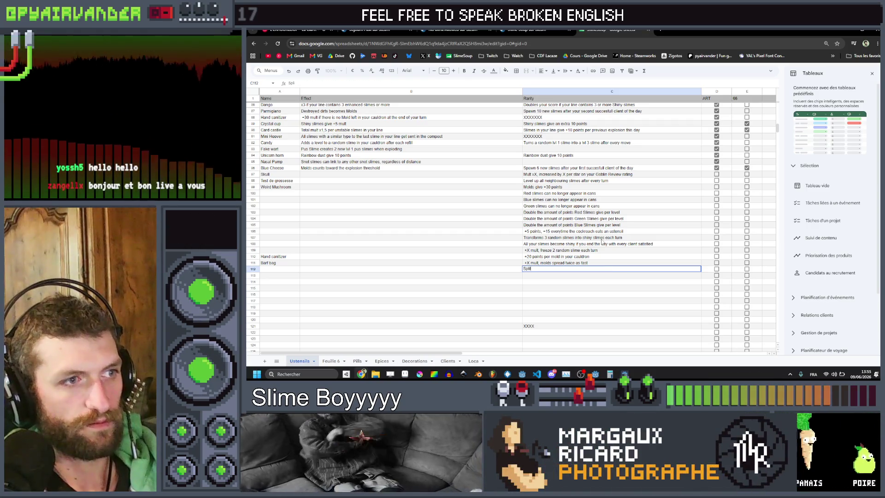
pyautogui.write('ill all s')
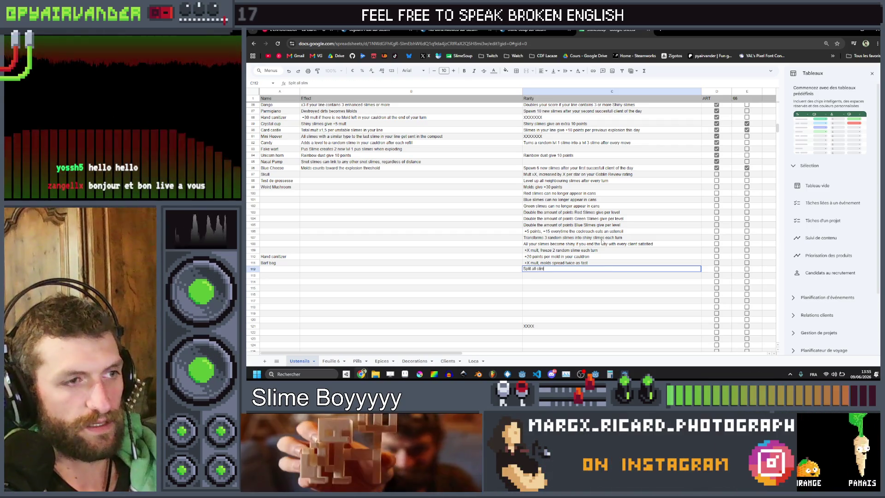
pyautogui.write(' of level')
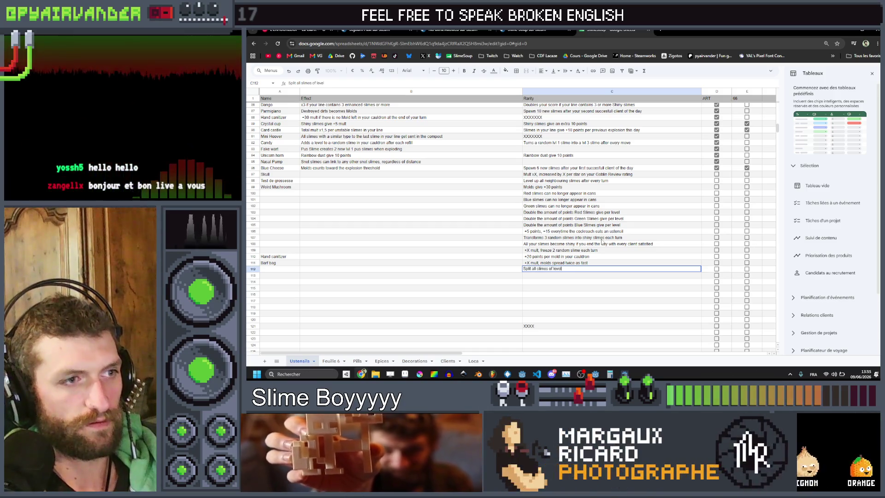
pyautogui.write(' 4 or')
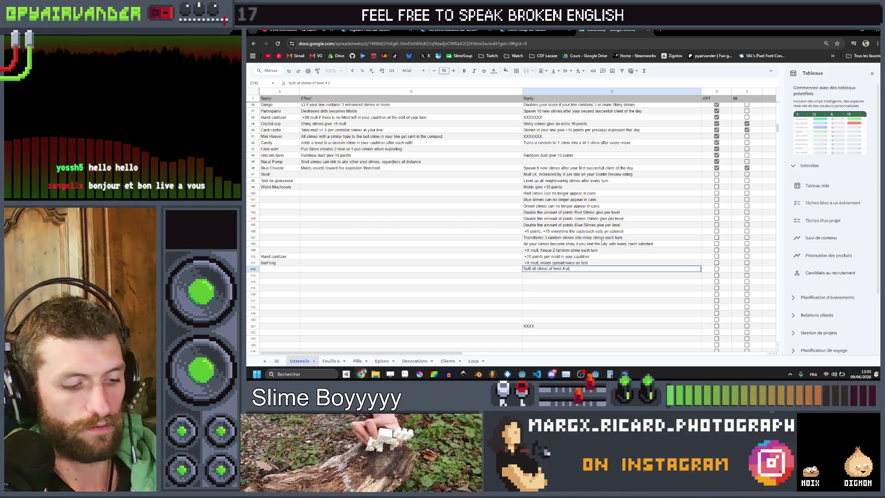
pyautogui.write(' m in')
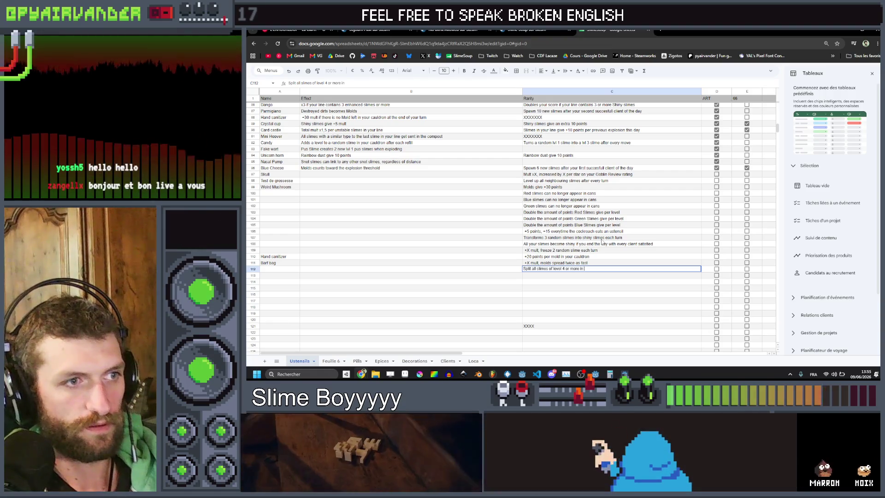
pyautogui.write('to')
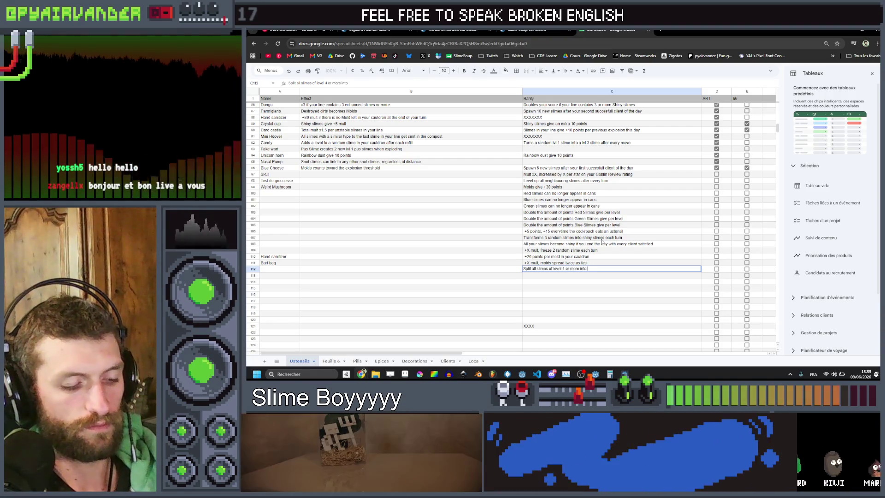
pyautogui.write('single')
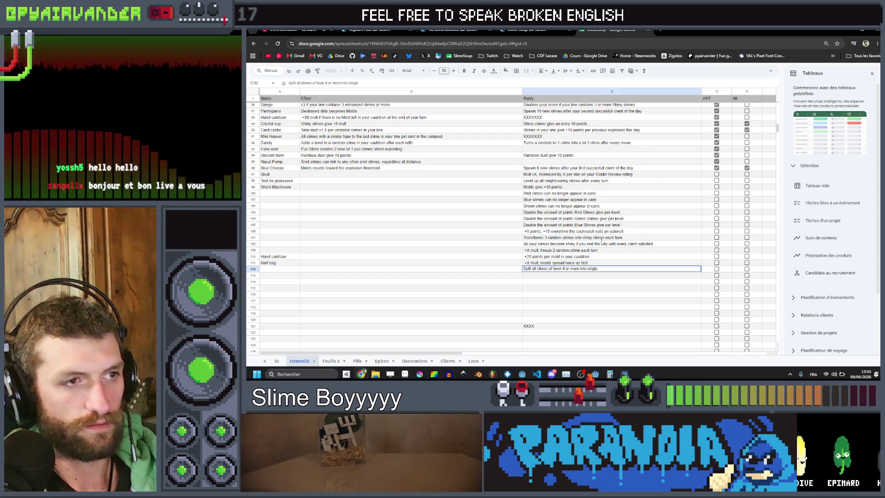
pyautogui.press('BackSpace')
pyautogui.press('BackSpace')
pyautogui.press('BackSpace')
pyautogui.press('BackSpace')
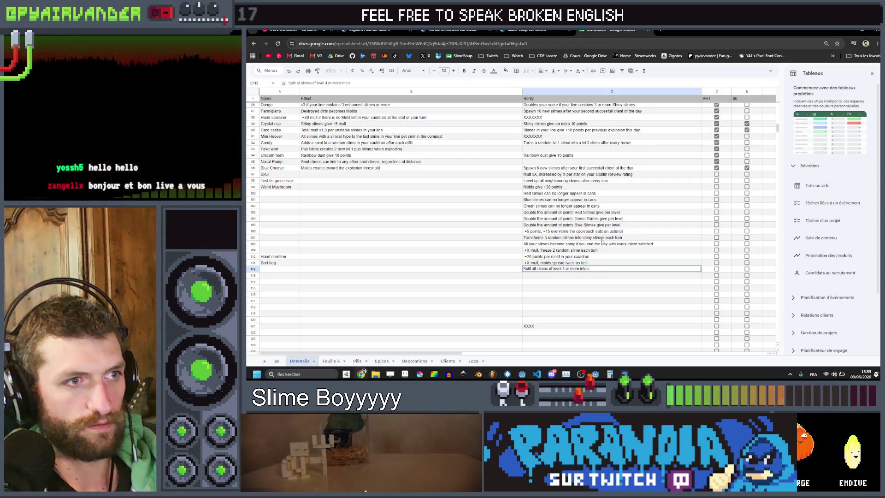
pyautogui.write('tlvl 1 slimes')
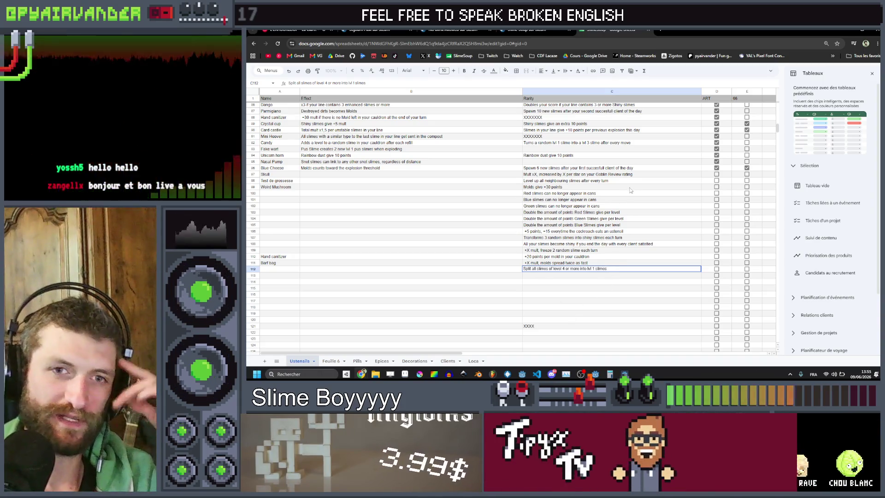
pyautogui.click(614, 277)
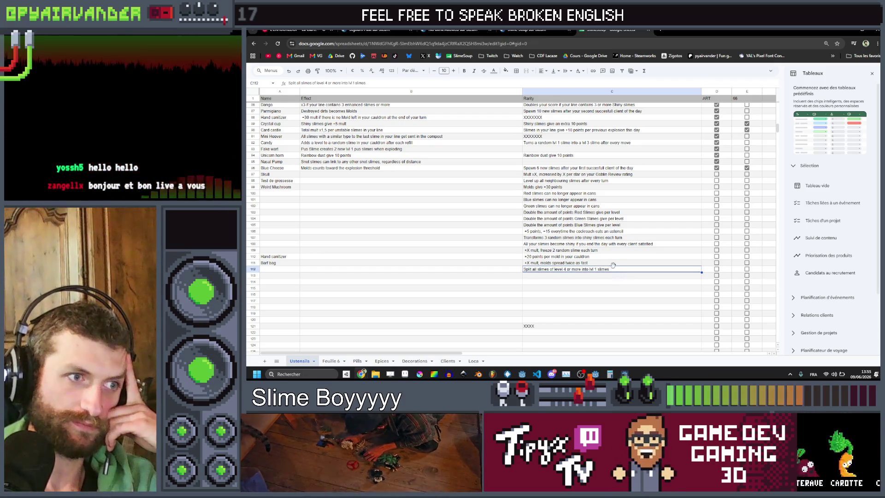
# Step: Revise C112 to say 'multiple' lvl 1 slimes and add 'at the end of your turn'
pyautogui.click(613, 264)
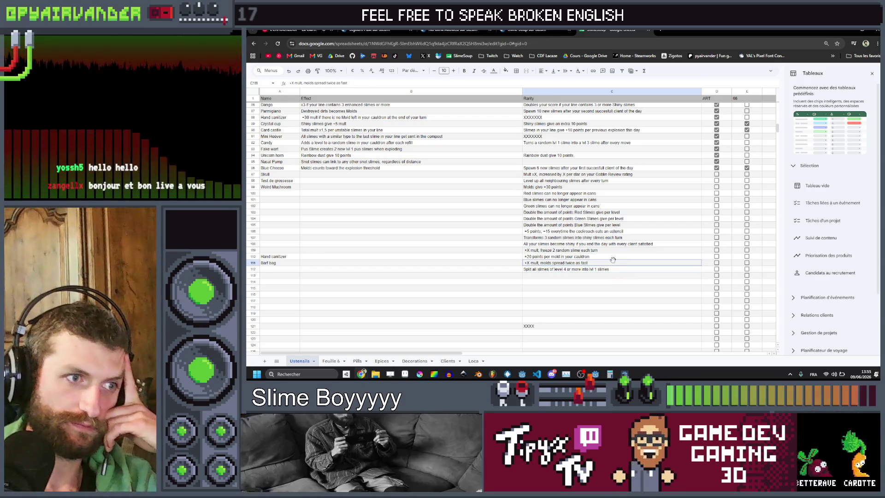
pyautogui.doubleClick(591, 270)
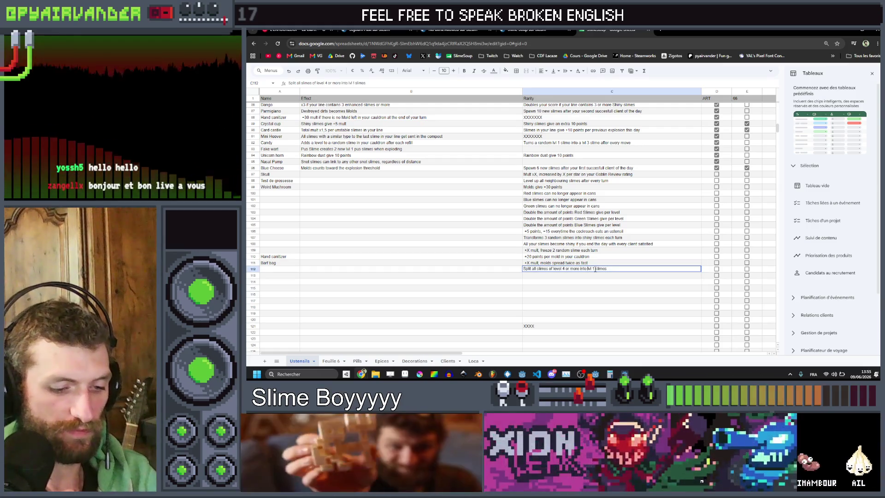
pyautogui.write('multi ple')
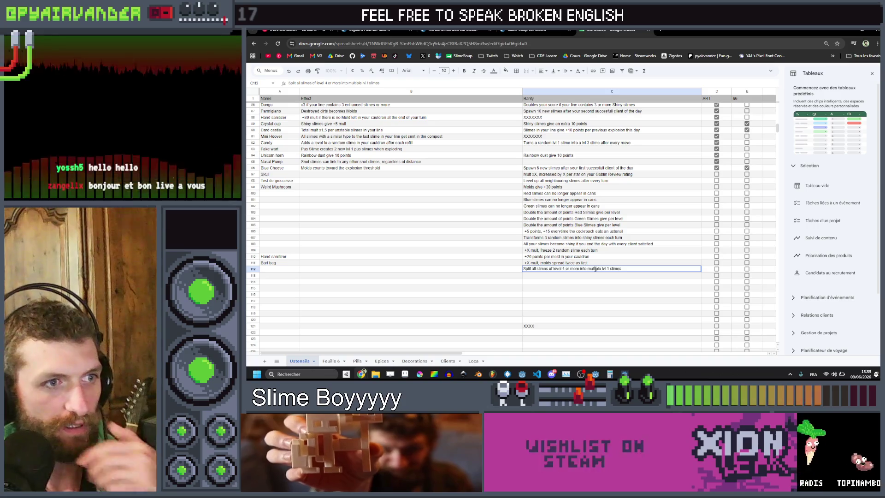
pyautogui.click(626, 287)
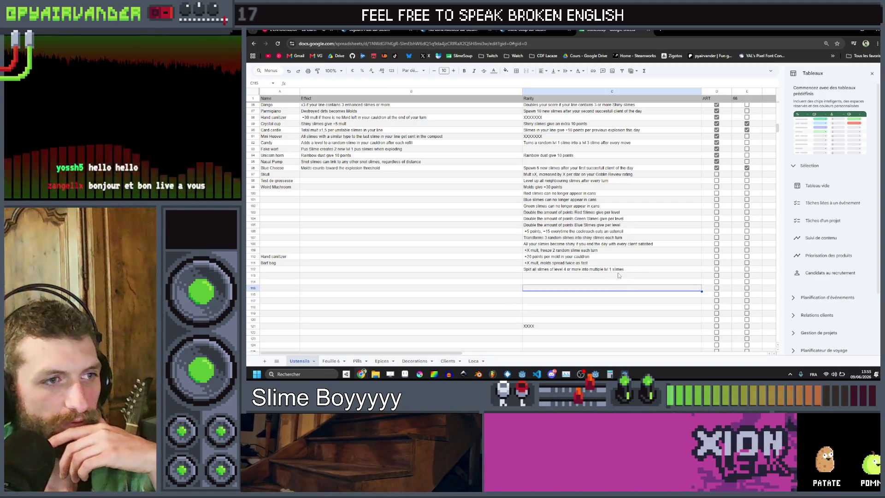
pyautogui.write(' at the end of your turn')
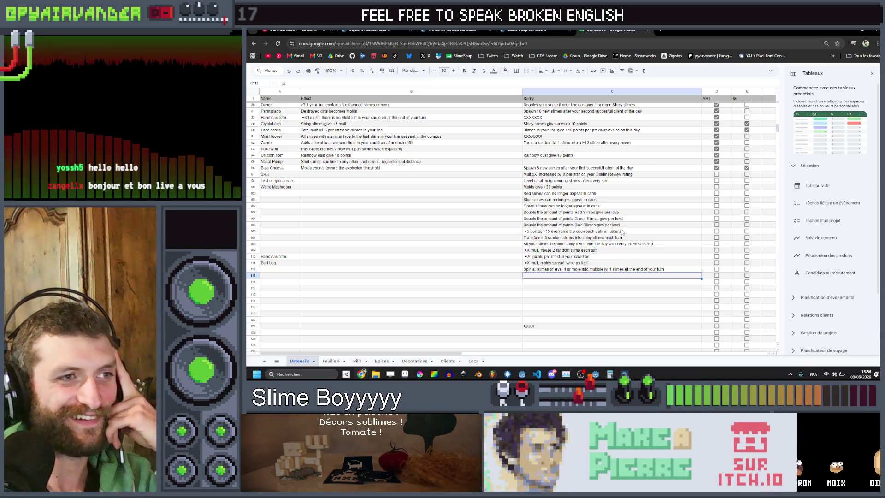
pyautogui.scroll(15, 623, 232)
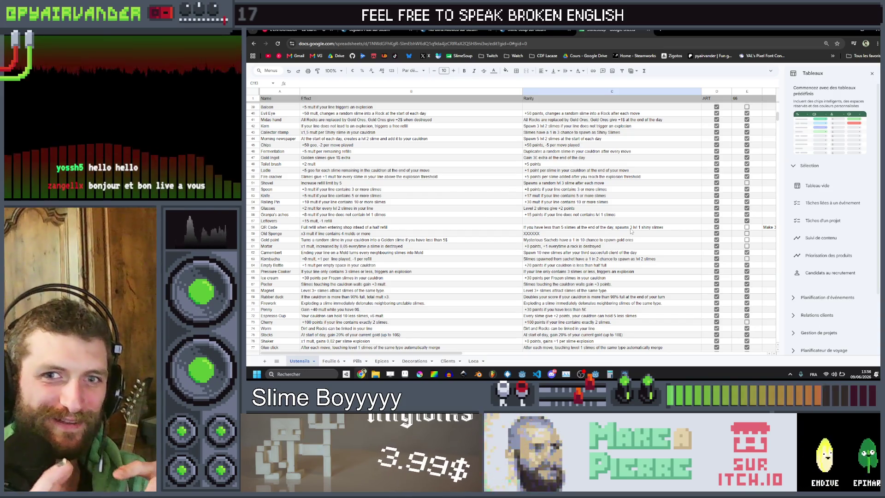
pyautogui.scroll(3, 630, 232)
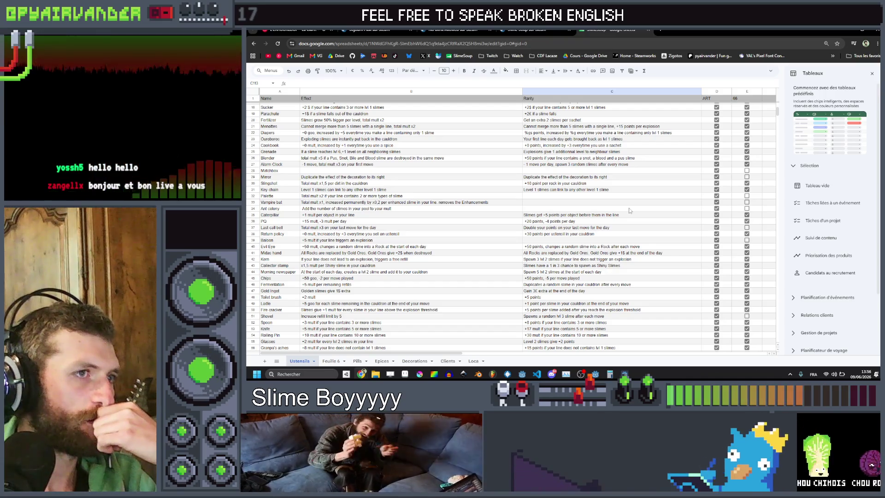
pyautogui.scroll(5, 630, 211)
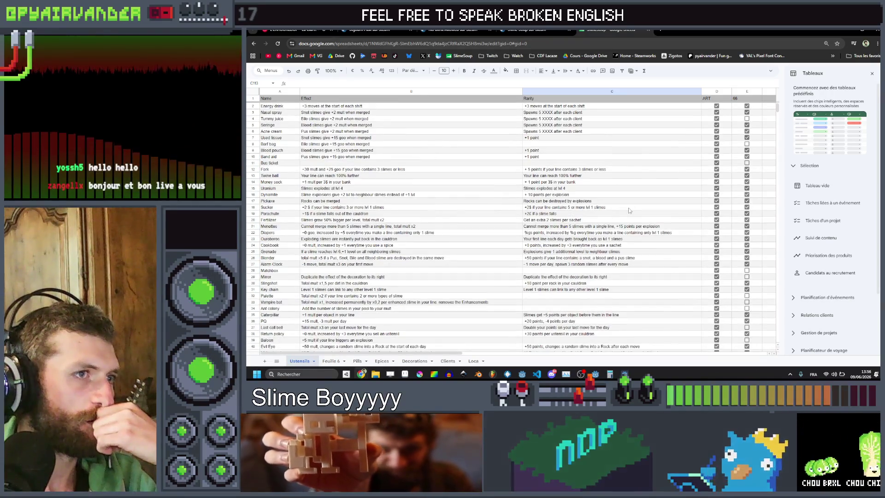
pyautogui.scroll(-20, 629, 211)
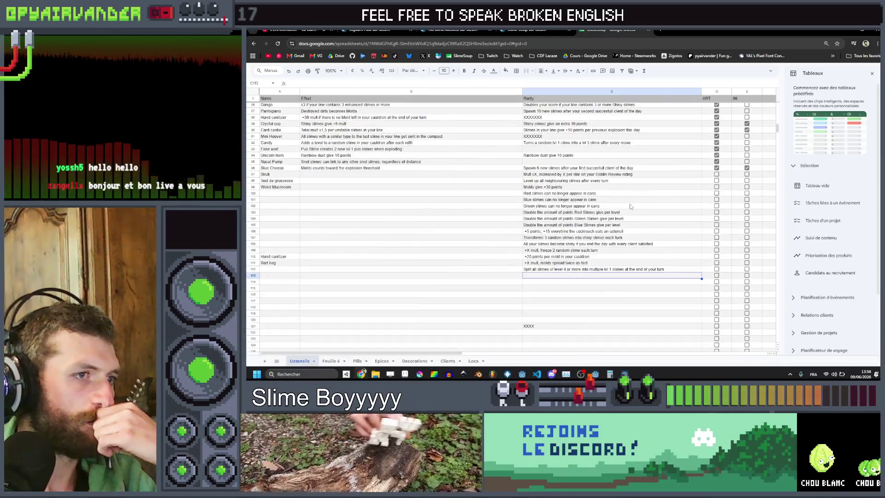
pyautogui.scroll(-2, 630, 206)
pyautogui.doubleClick(606, 242)
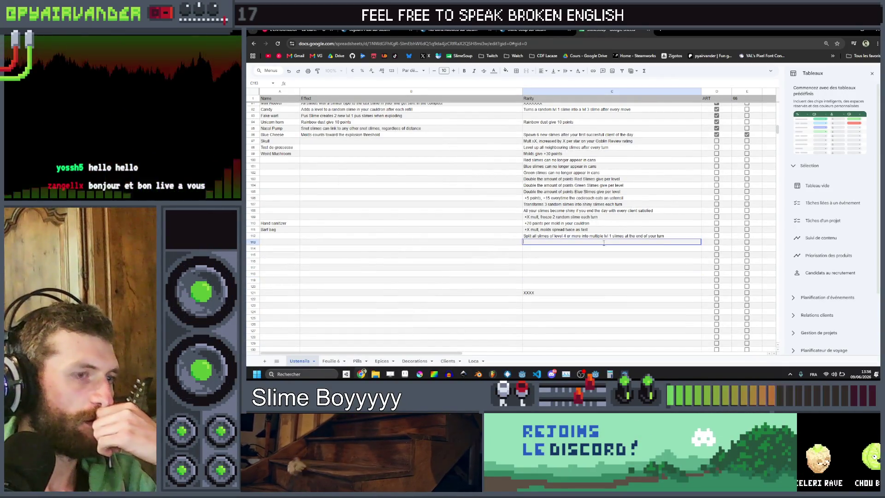
# Step: Enter '+30 points per moves left in the day' in cell C113
pyautogui.write('+30 ')
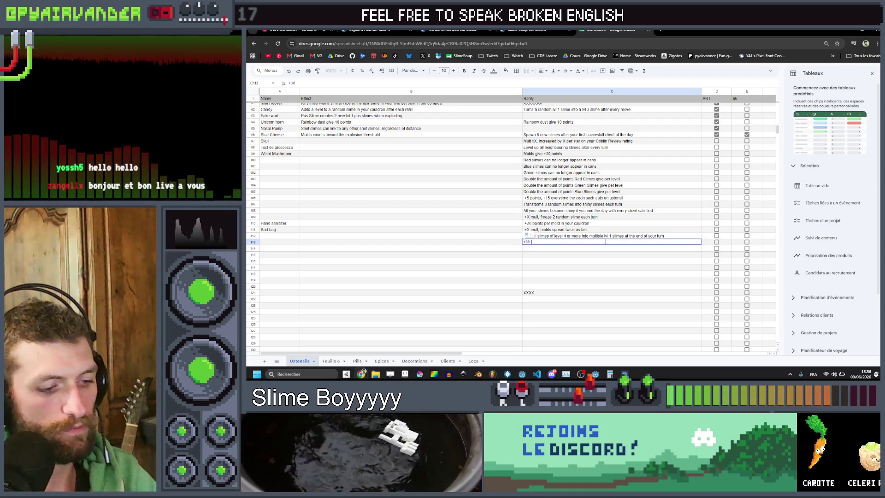
pyautogui.write('p')
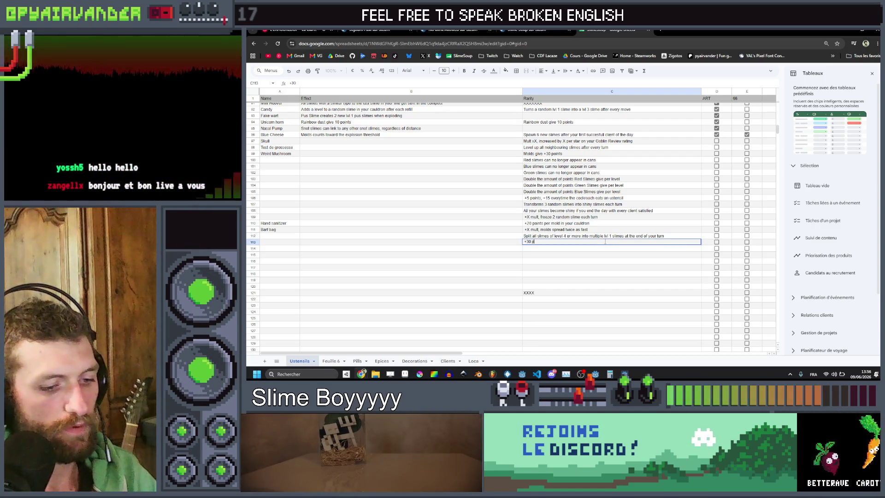
pyautogui.write('oints per')
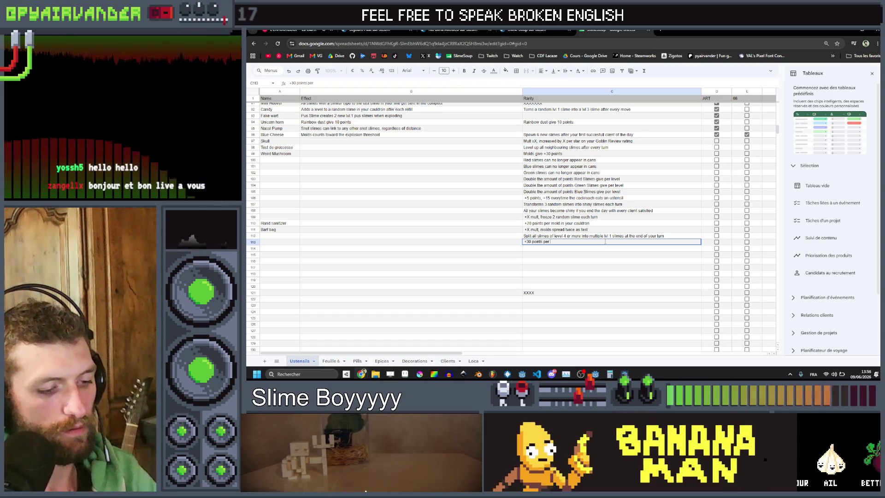
pyautogui.write(' moves le')
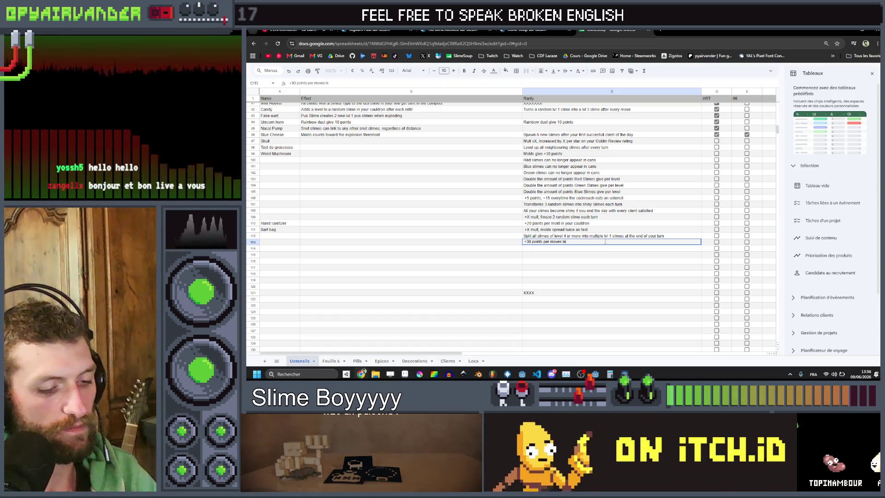
pyautogui.write('ft')
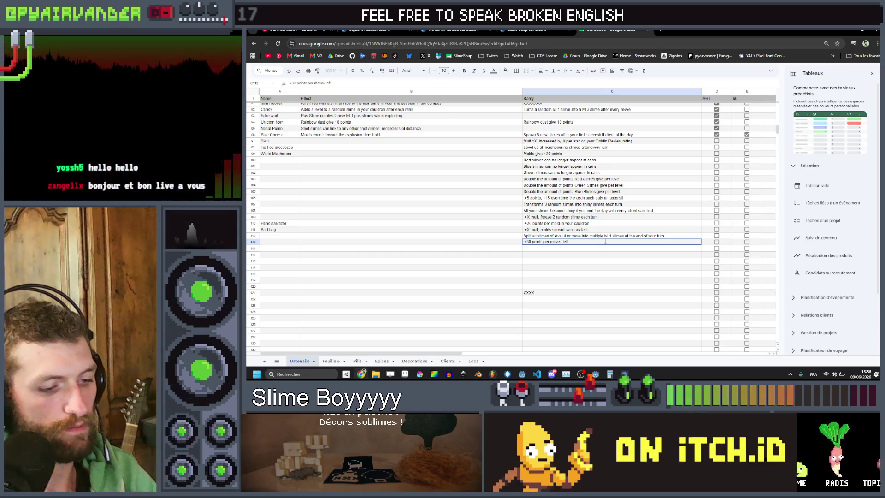
pyautogui.write(' in the day')
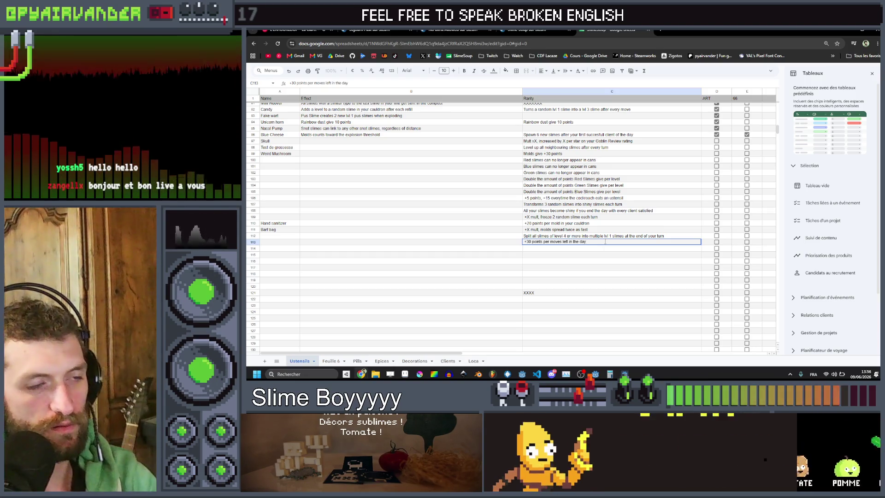
pyautogui.press('Return')
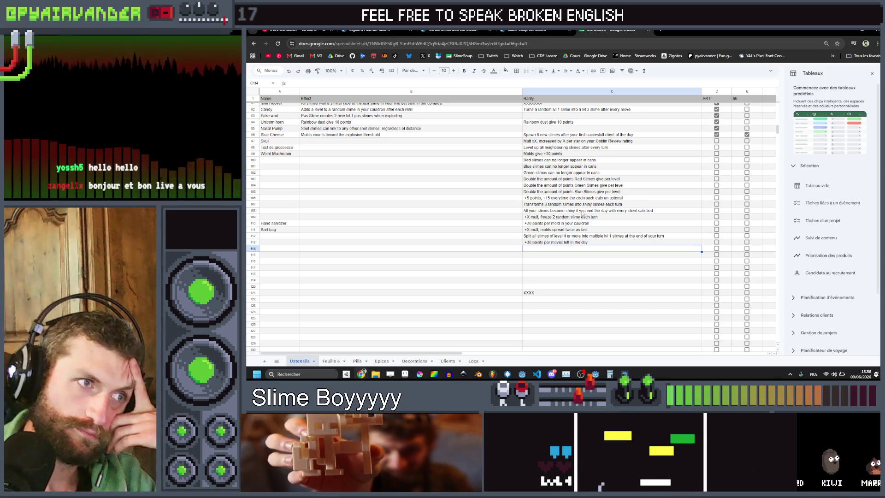
# Step: Move through the empty Rarity cells and return to C114
pyautogui.click(561, 256)
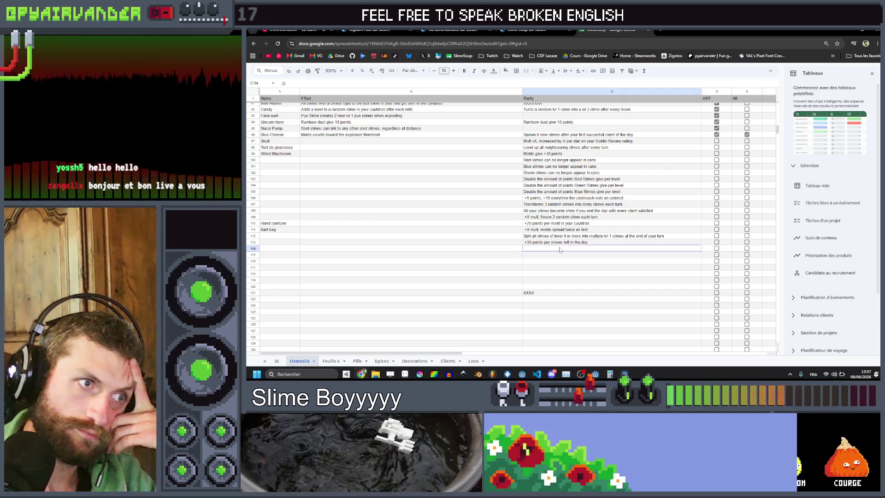
pyautogui.click(559, 262)
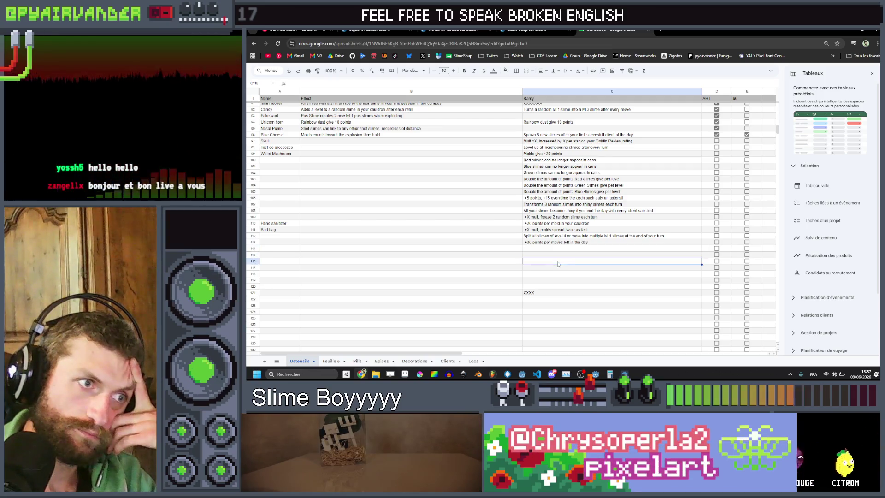
pyautogui.click(555, 268)
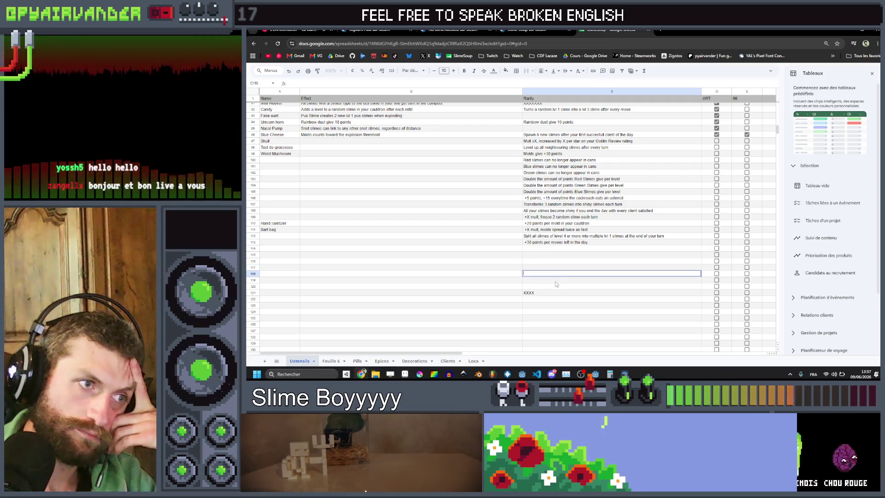
pyautogui.doubleClick(555, 289)
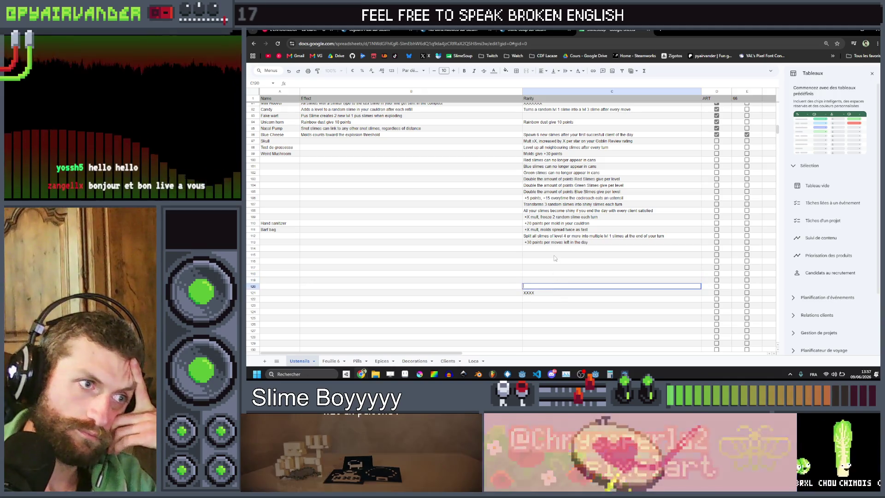
pyautogui.doubleClick(554, 252)
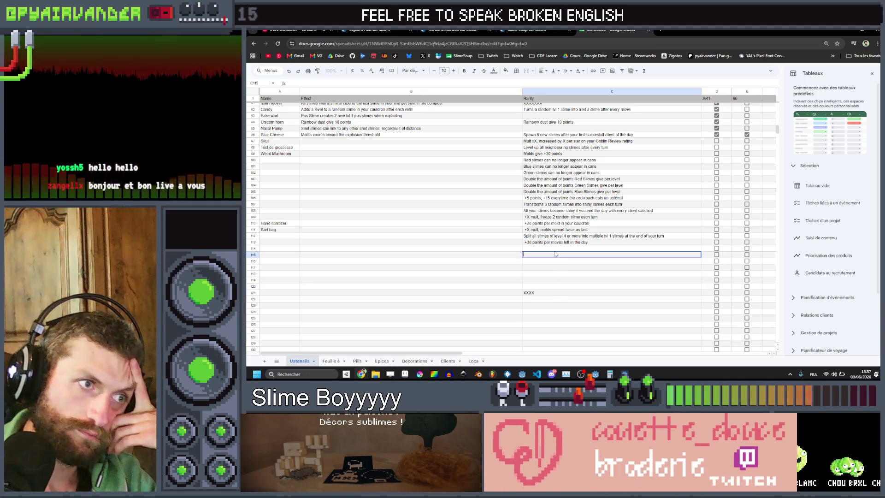
pyautogui.click(555, 260)
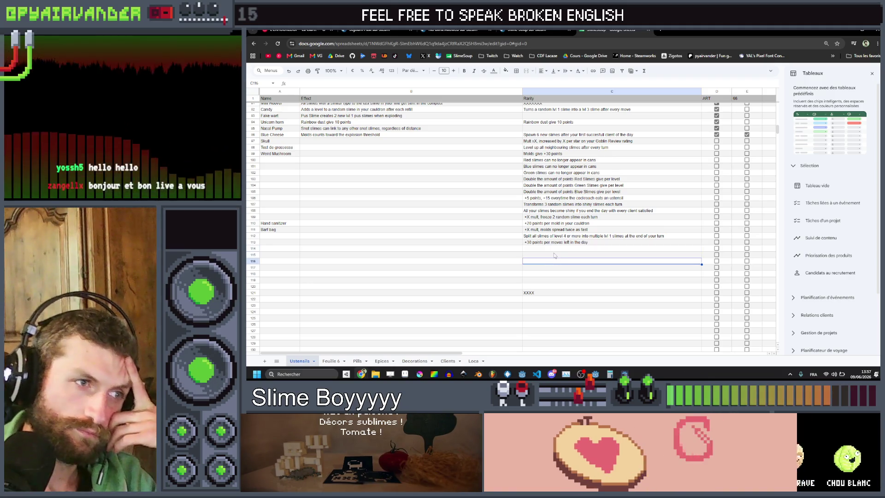
pyautogui.press('Down')
pyautogui.press('Down')
pyautogui.press('Down')
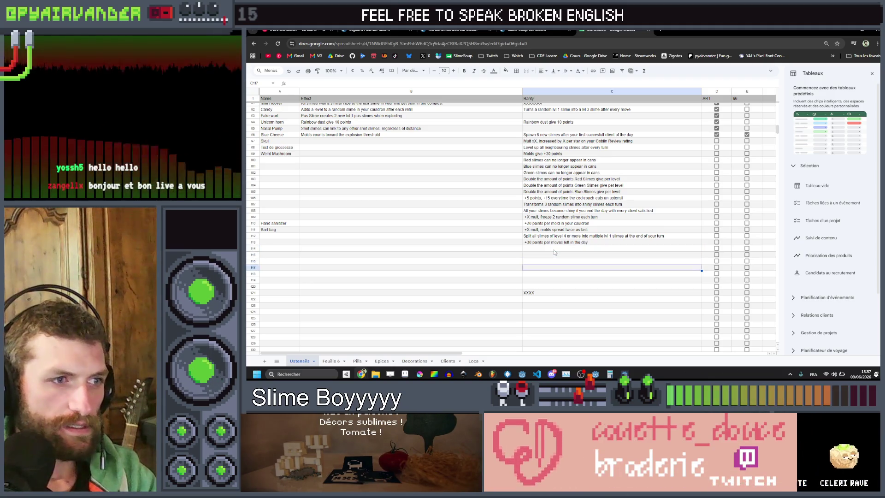
pyautogui.press('Up')
pyautogui.press('Up')
pyautogui.press('Up')
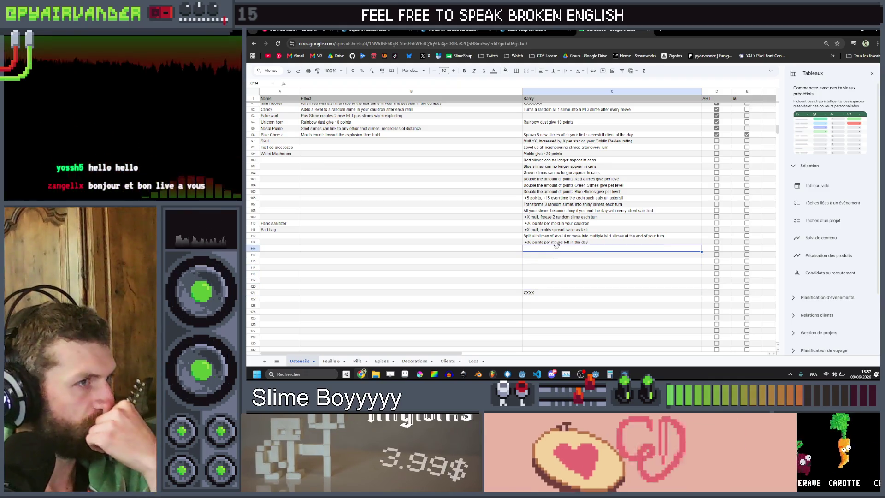
pyautogui.scroll(5, 554, 250)
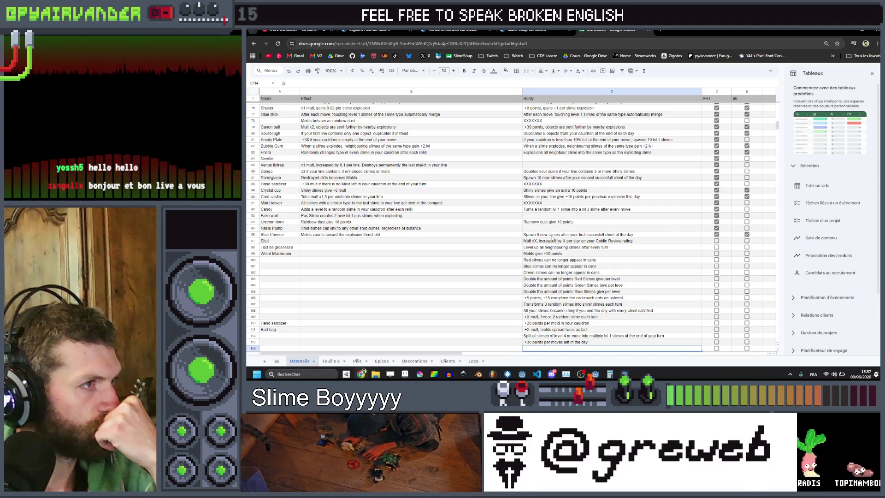
pyautogui.scroll(-5, 557, 247)
# Step: Enter 'Add 1 level to all the slimes in your cauldron at the end of every day' in C114
pyautogui.doubleClick(559, 249)
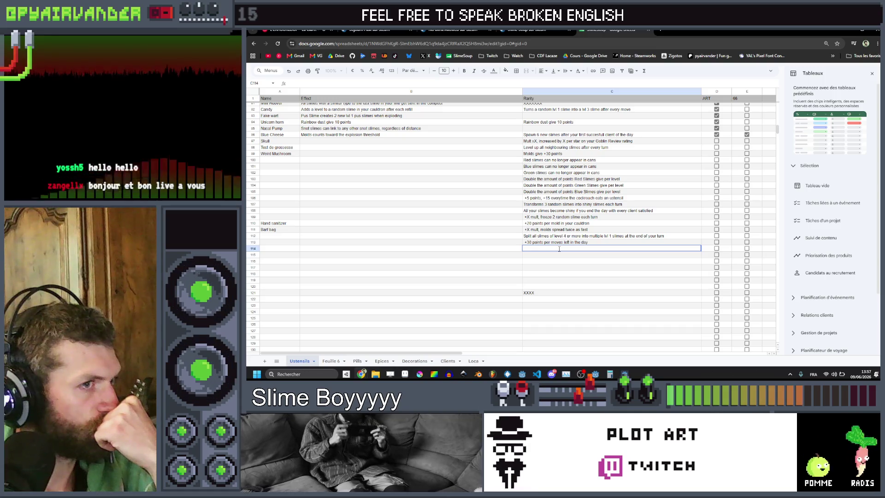
pyautogui.write('Level up all neighbouring slimes after every turn')
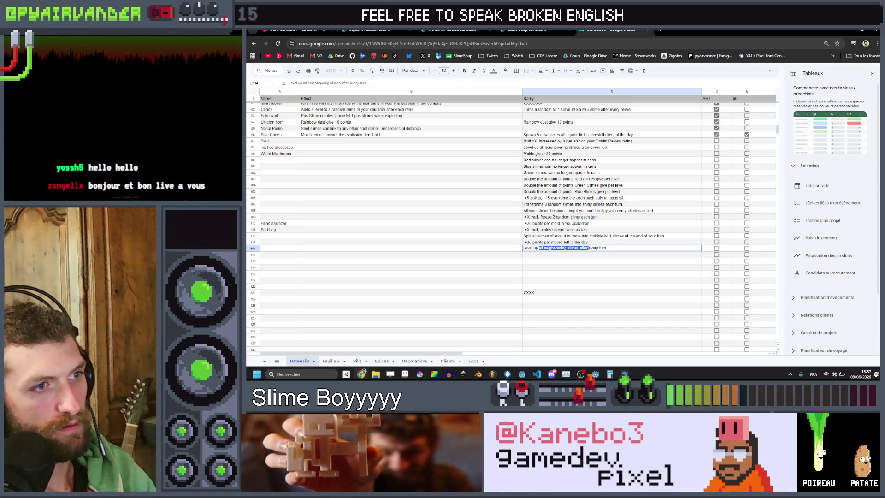
pyautogui.press('Escape')
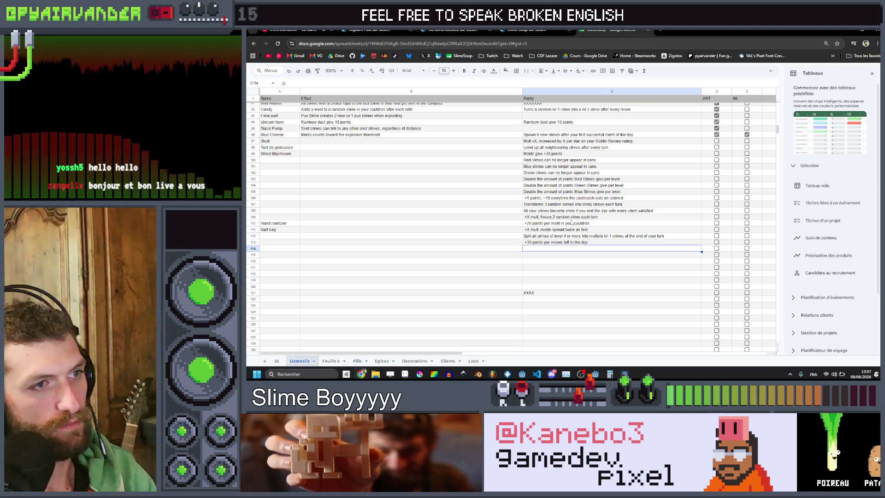
pyautogui.write('Add 1 le')
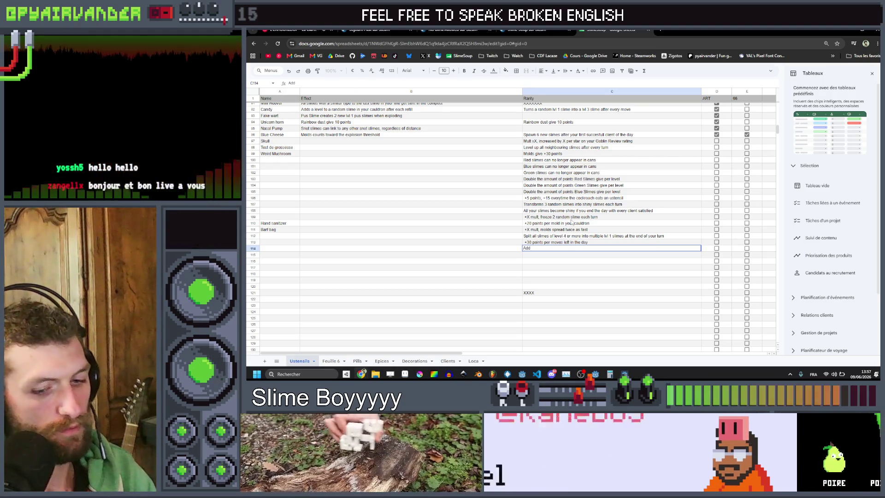
pyautogui.write('vel to ')
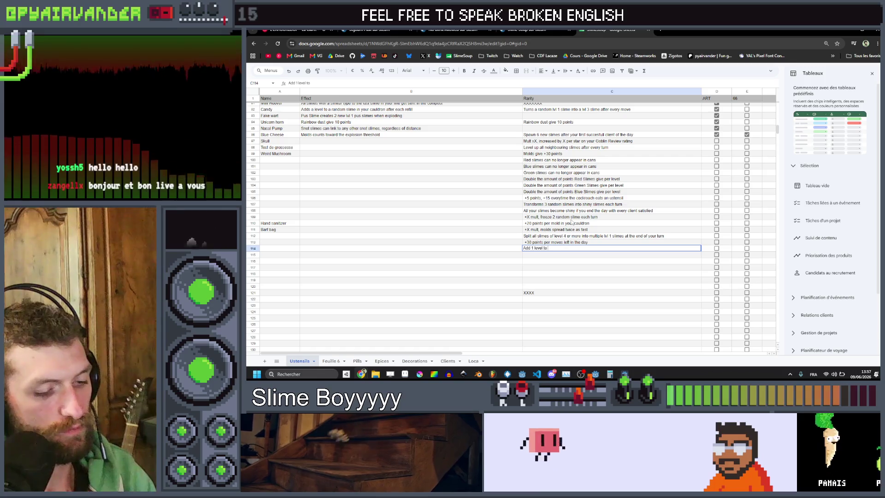
pyautogui.write('all the slimes i')
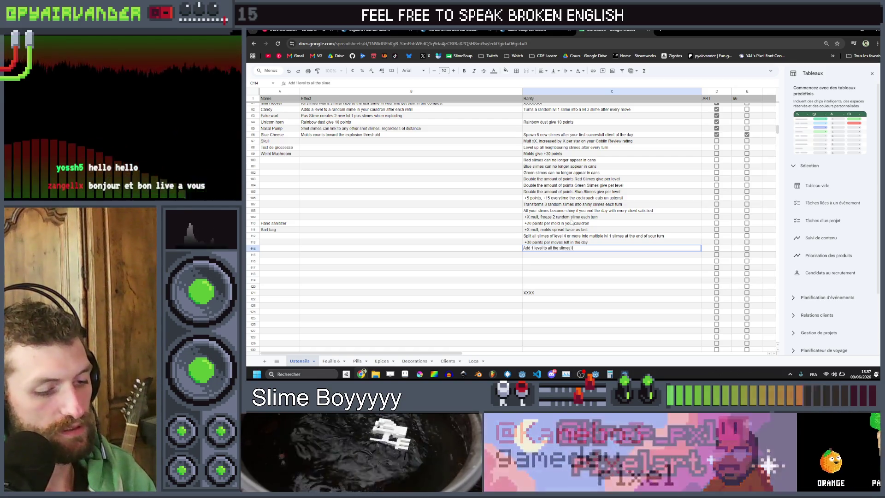
pyautogui.write('n your cauldron a')
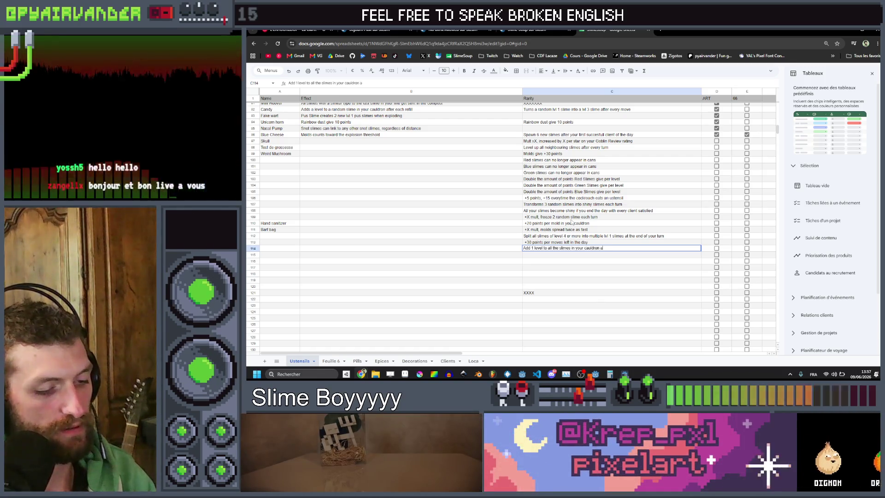
pyautogui.write('t the end of e')
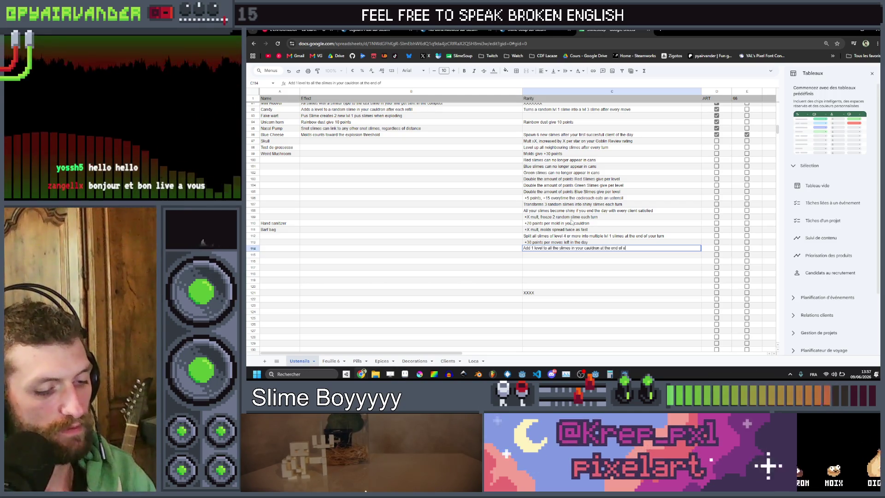
pyautogui.write('very day')
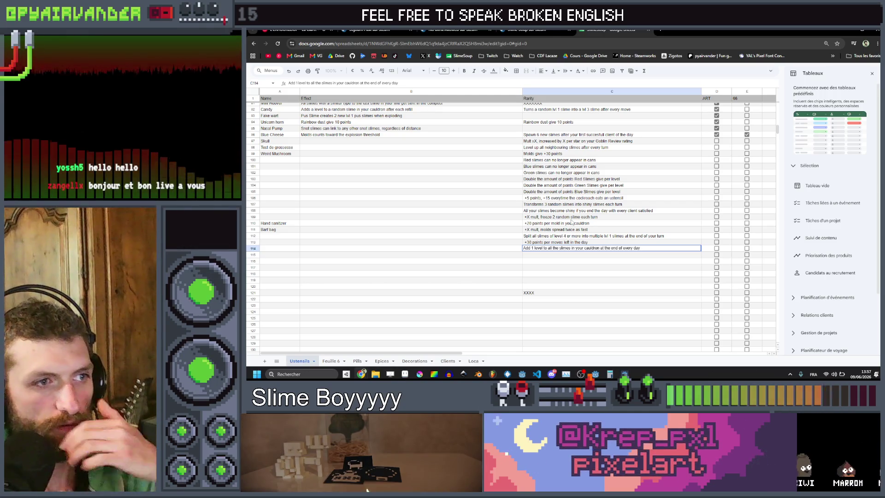
pyautogui.press('Return')
pyautogui.press('Up')
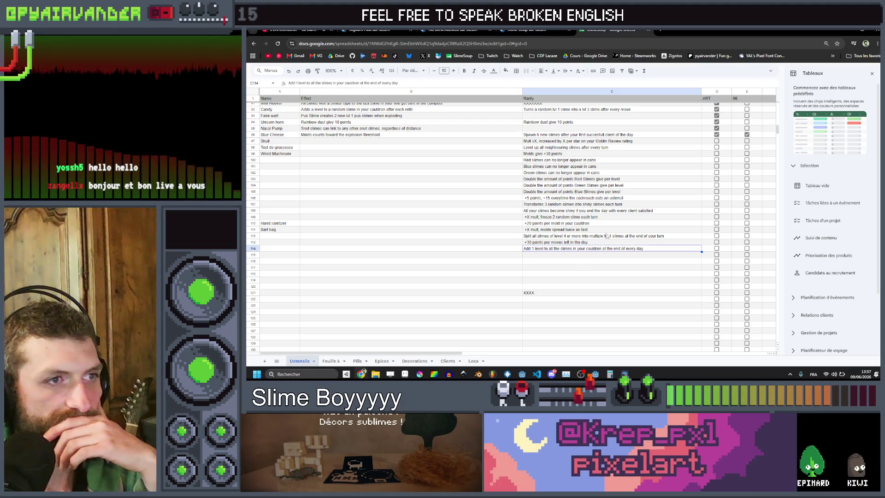
pyautogui.click(601, 257)
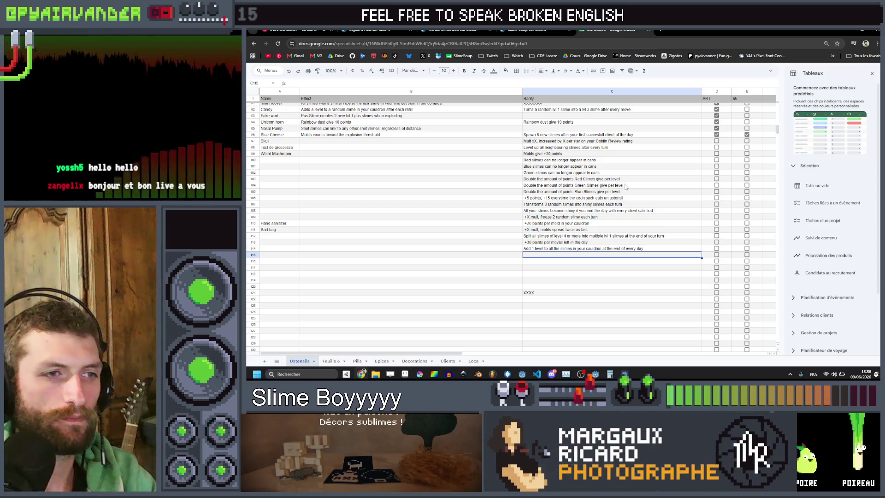
pyautogui.click(625, 248)
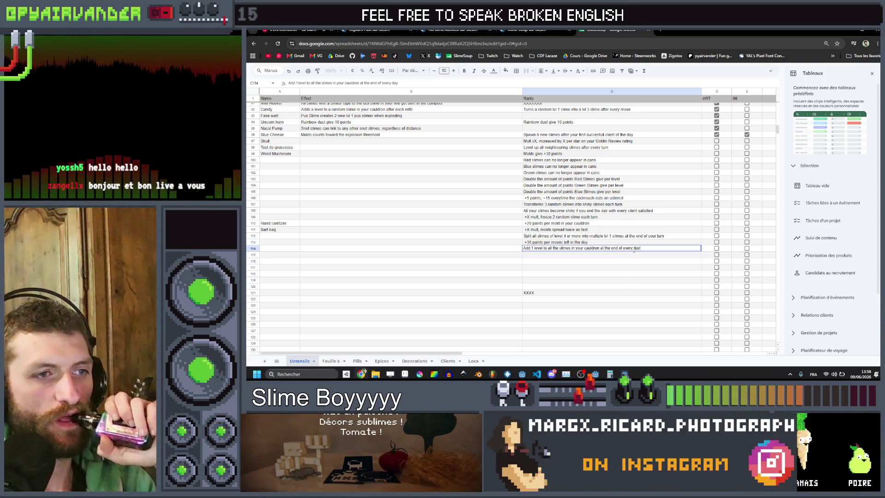
# Step: Replace 'every' with 'the' in C114 so the effect ends 'at the end of the day'
pyautogui.doubleClick(622, 248)
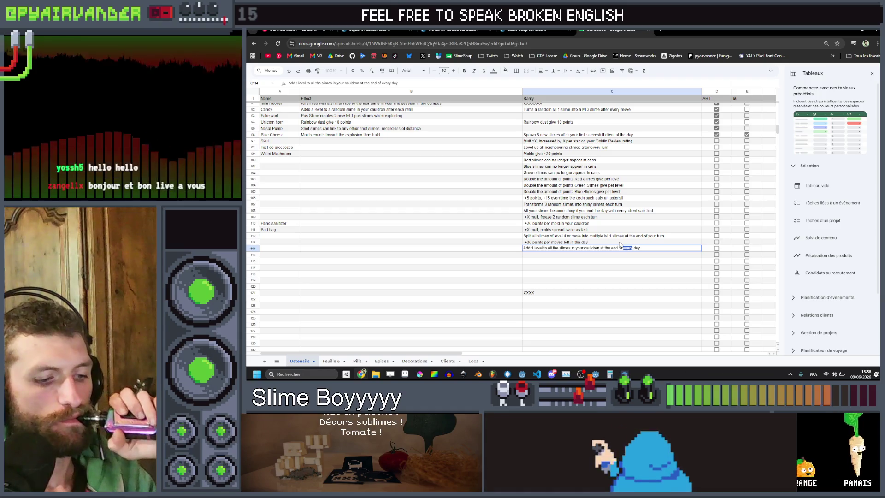
pyautogui.write('the')
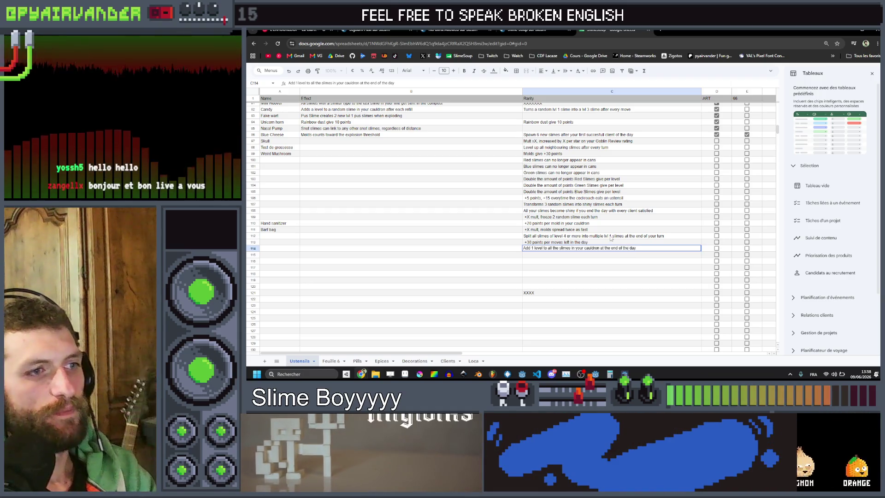
pyautogui.click(614, 255)
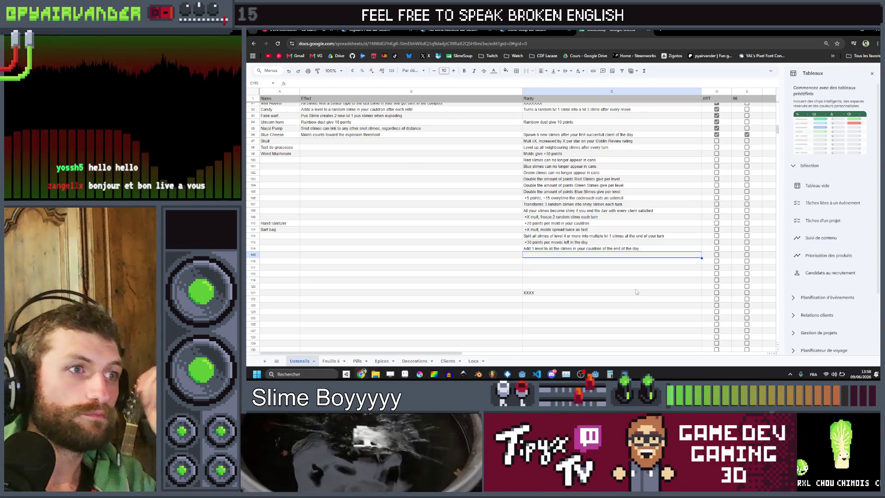
pyautogui.scroll(5, 637, 292)
pyautogui.scroll(5, 624, 282)
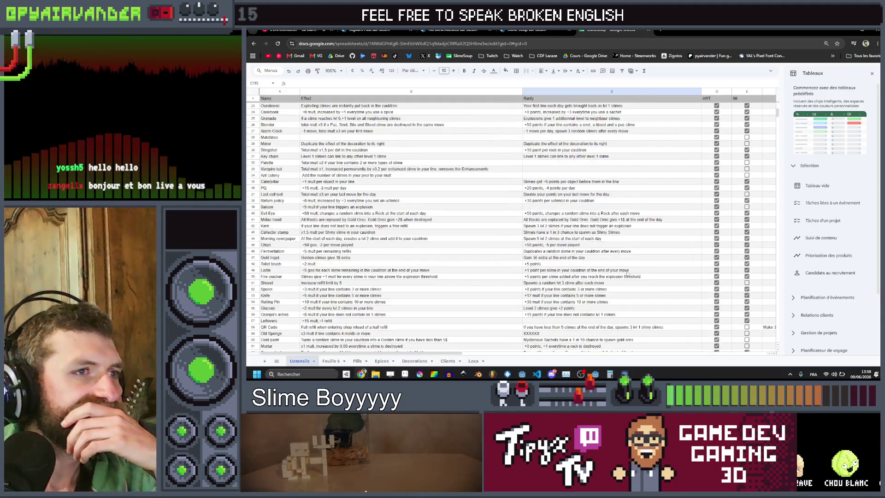
pyautogui.scroll(3, 627, 274)
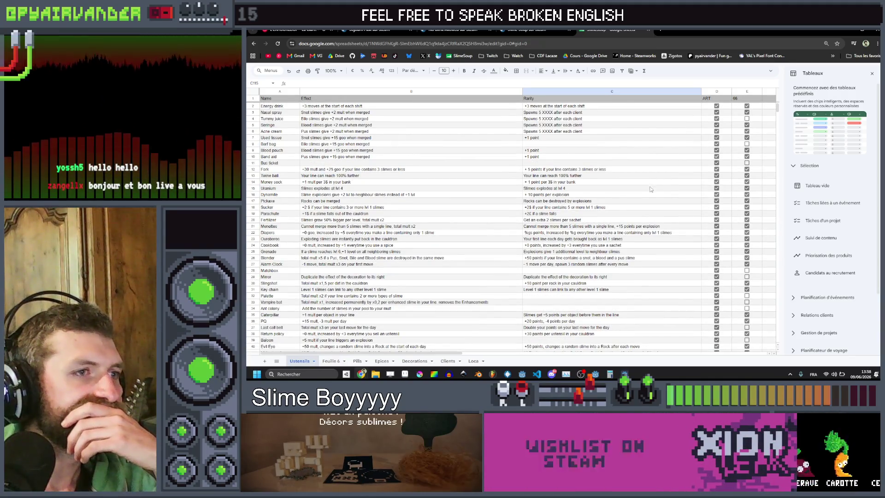
pyautogui.scroll(-1, 649, 194)
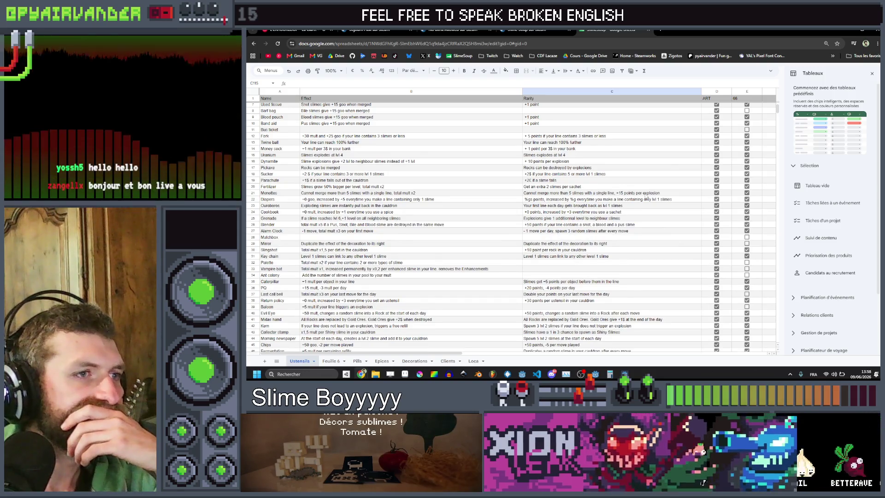
pyautogui.scroll(-1, 646, 197)
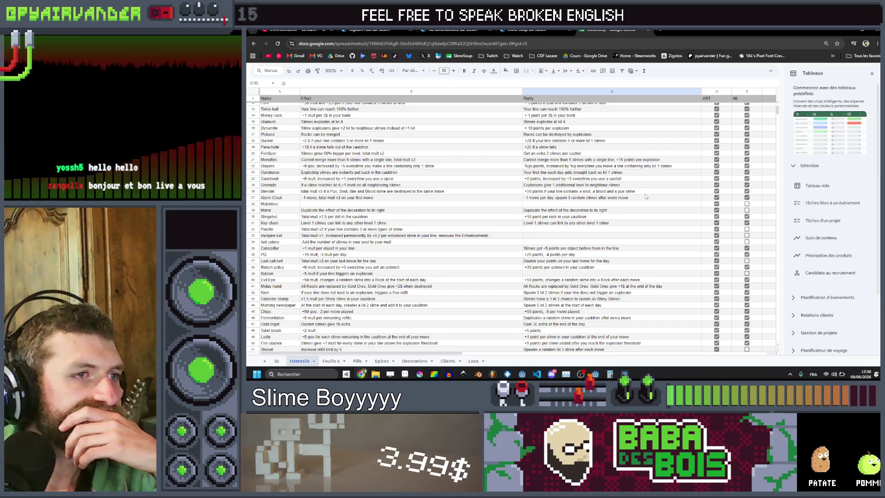
pyautogui.scroll(-1, 645, 196)
pyautogui.scroll(-1, 645, 196)
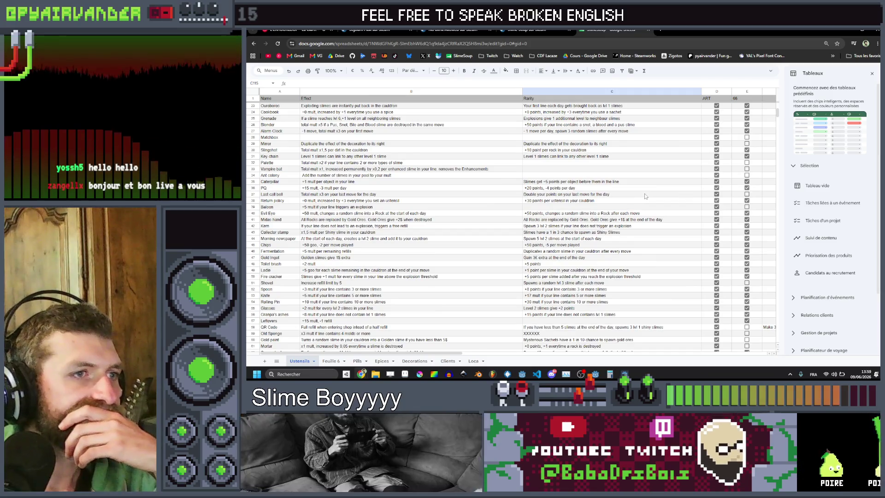
pyautogui.scroll(-1, 646, 196)
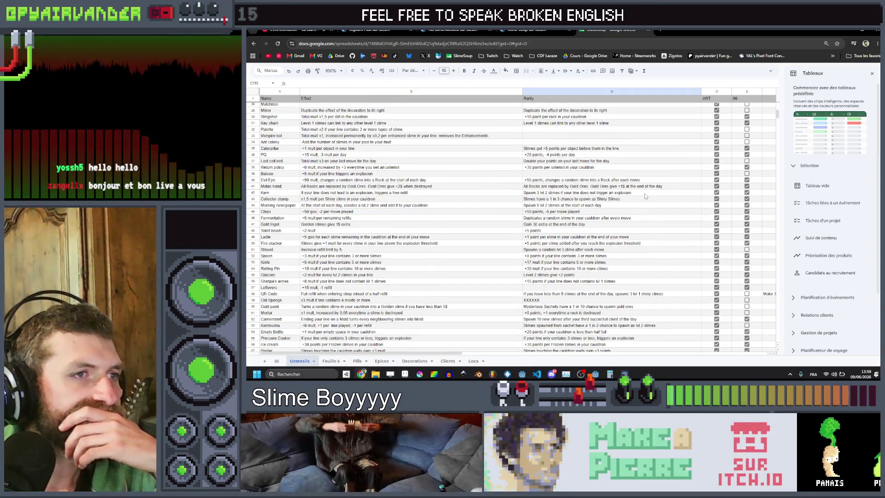
pyautogui.scroll(-1, 646, 196)
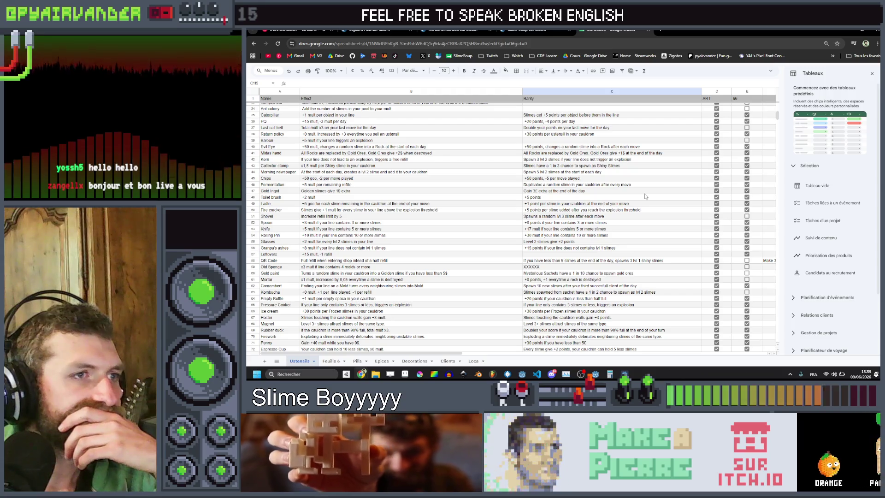
pyautogui.scroll(-1, 645, 196)
pyautogui.scroll(1, 646, 196)
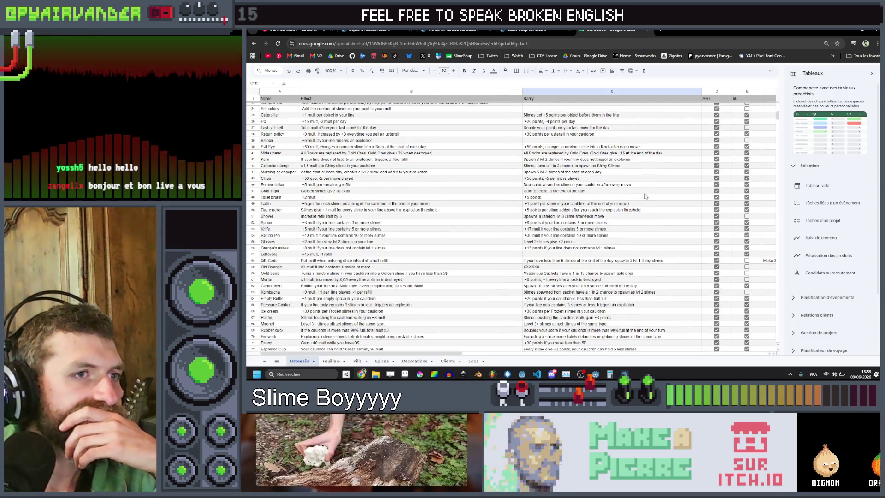
pyautogui.scroll(-12, 646, 196)
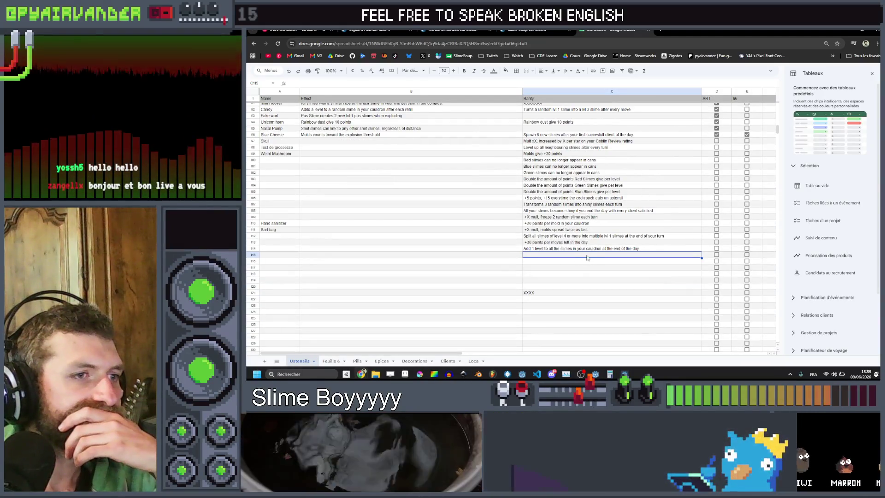
pyautogui.press('Return')
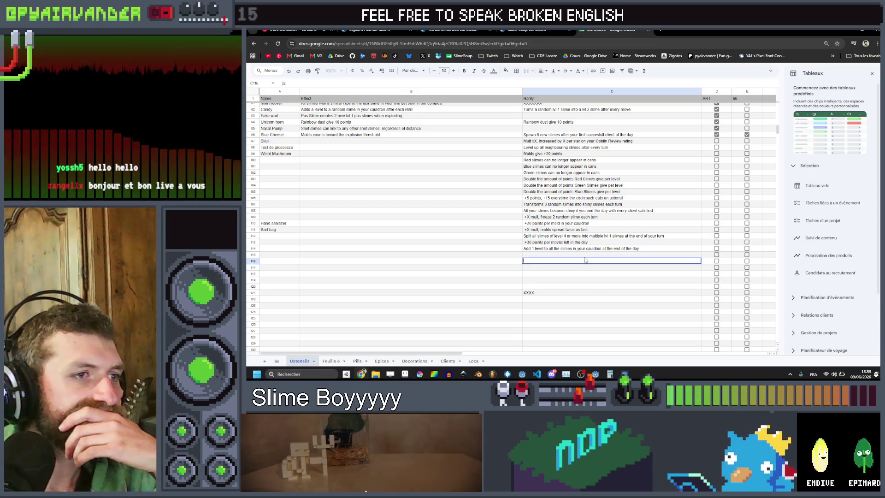
pyautogui.click(585, 261)
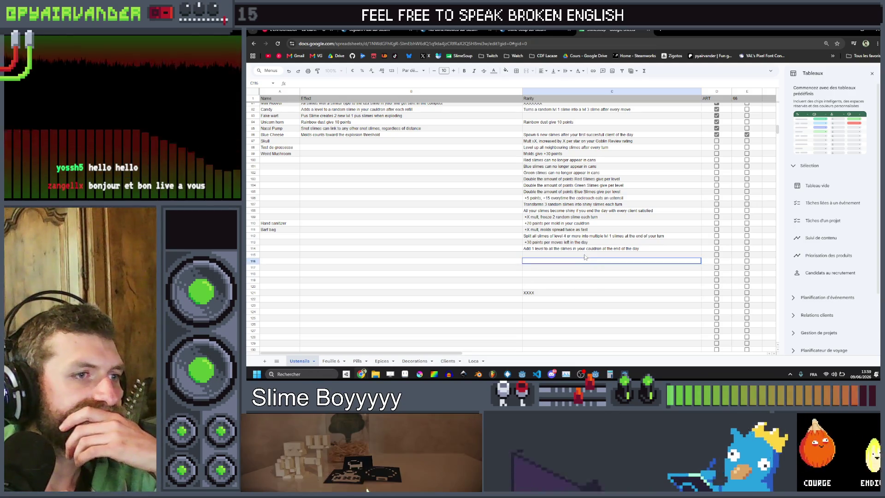
pyautogui.click(584, 261)
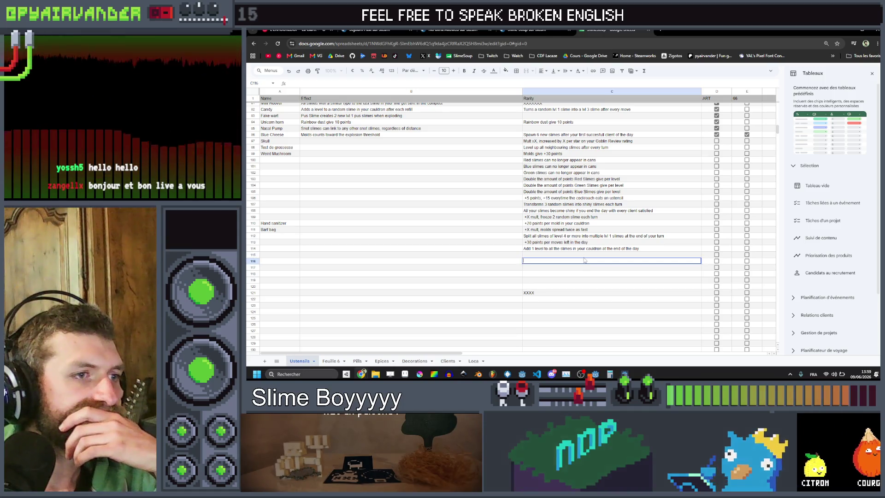
pyautogui.click(584, 254)
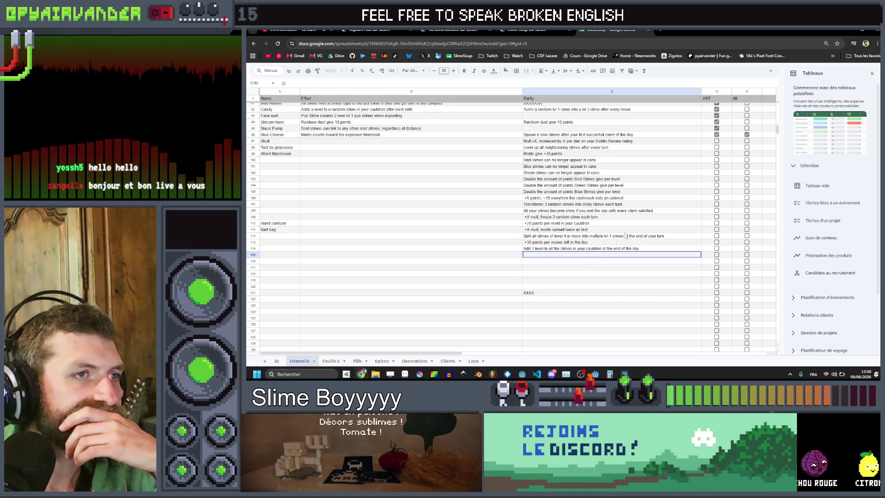
pyautogui.scroll(5, 657, 219)
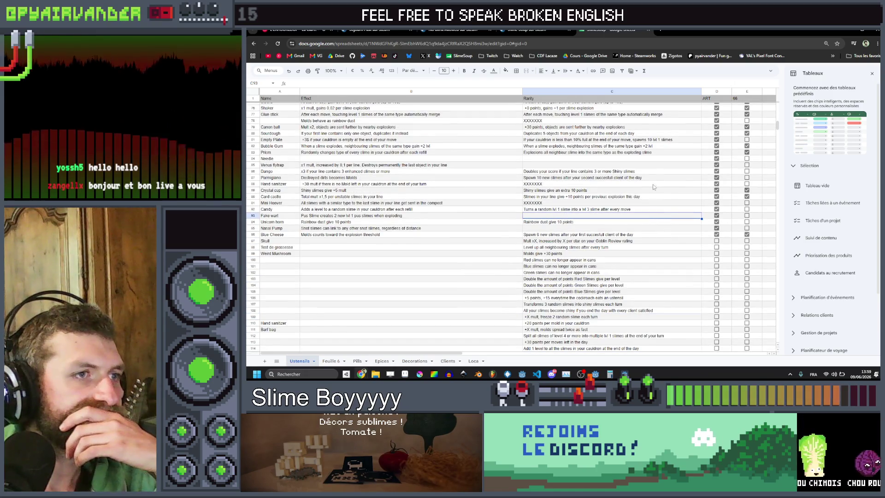
pyautogui.click(652, 160)
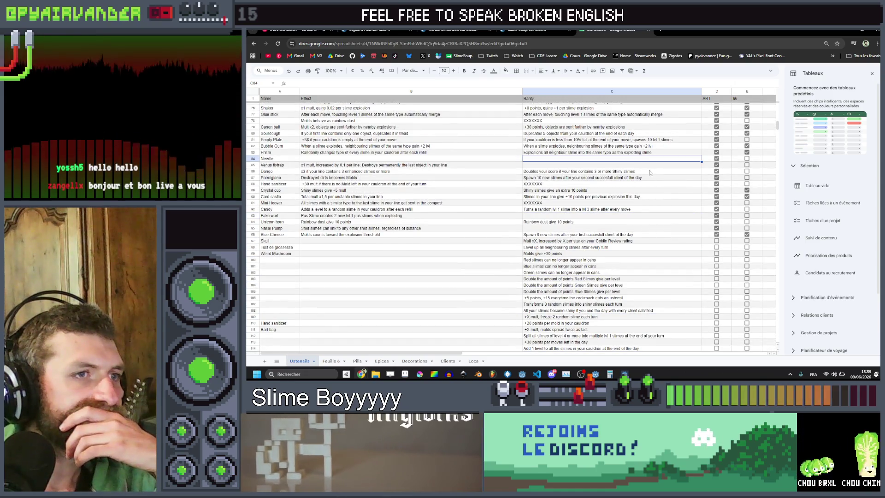
pyautogui.click(647, 178)
pyautogui.click(647, 184)
pyautogui.click(645, 203)
pyautogui.click(645, 197)
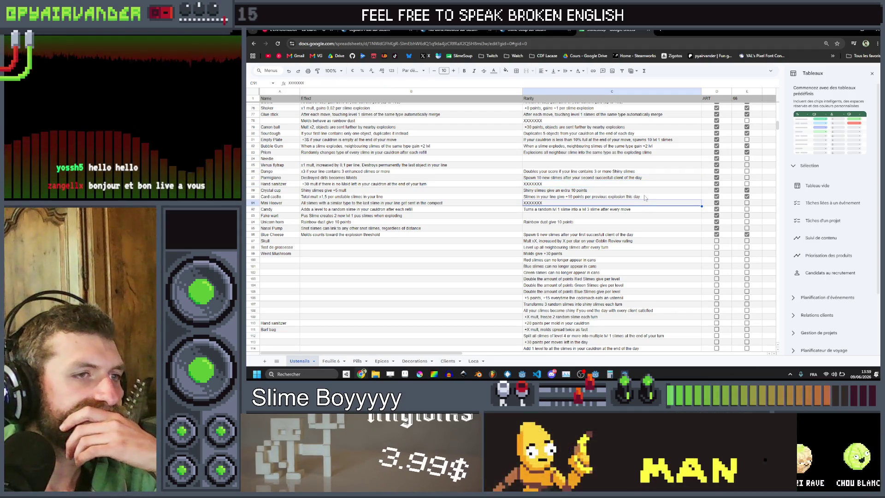
pyautogui.click(644, 192)
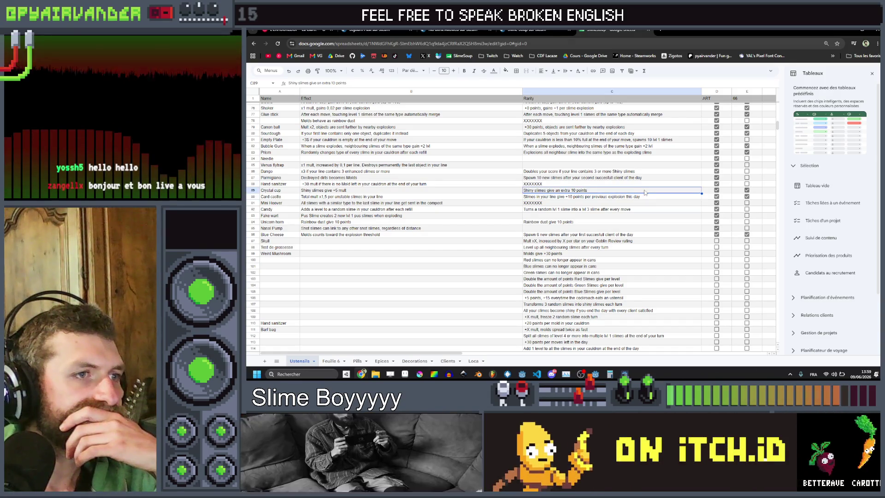
pyautogui.scroll(-5, 622, 221)
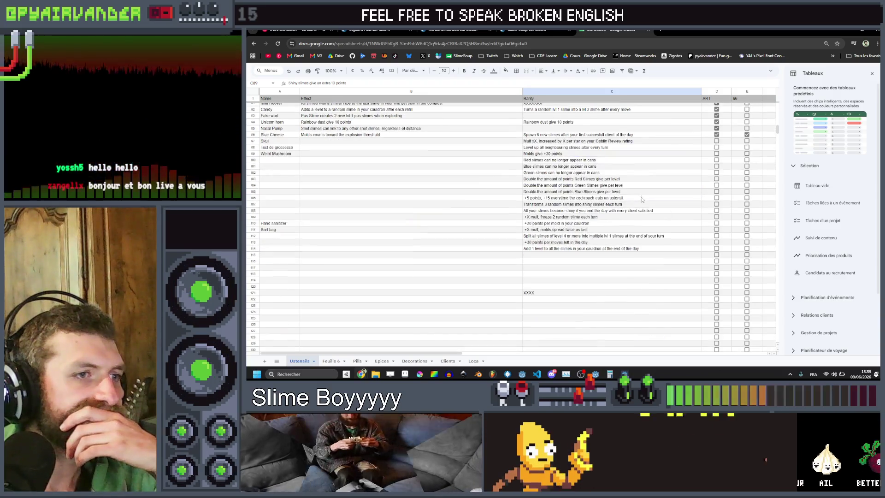
pyautogui.click(600, 256)
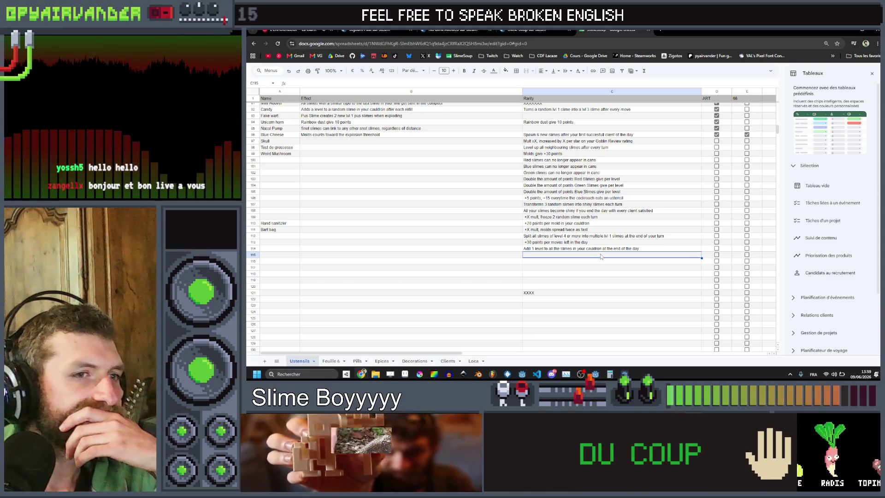
# Step: Replace the 'Explosions' draft in C115 with 'Destroyed dirts transforms into random lvl 1 shiny slimes'
pyautogui.write('Ex')
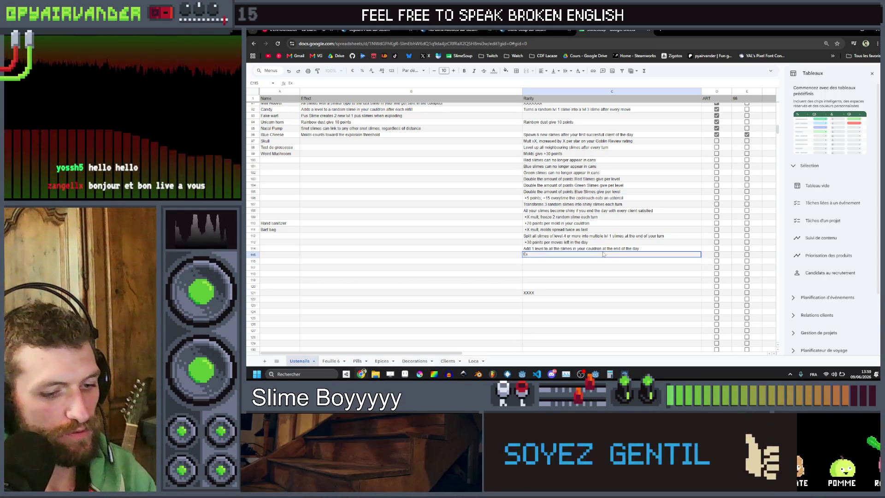
pyautogui.write('plosions turn')
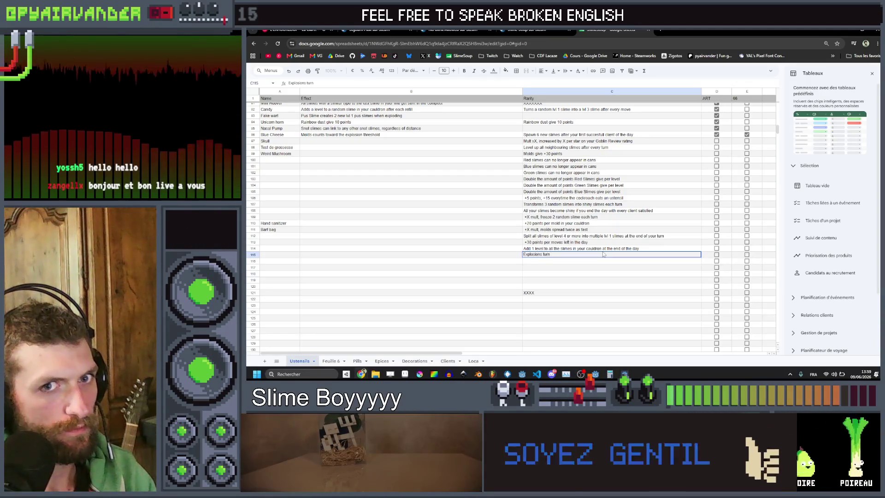
pyautogui.click(602, 252)
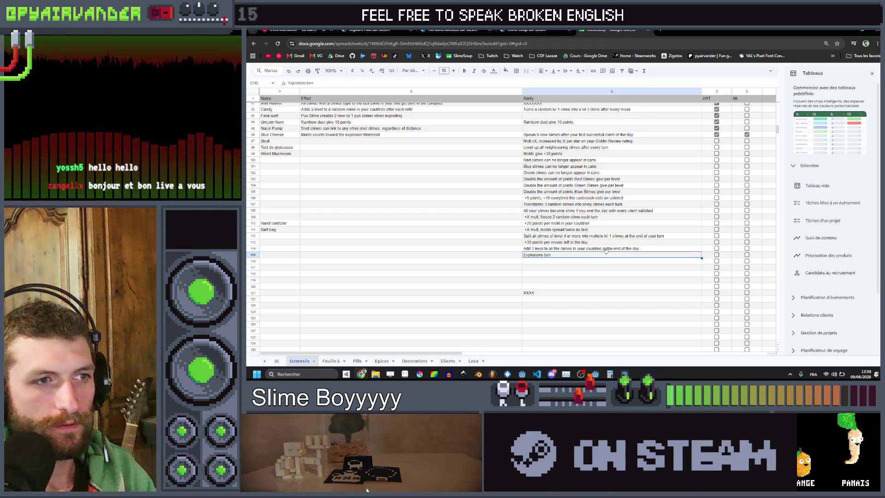
pyautogui.doubleClick(584, 255)
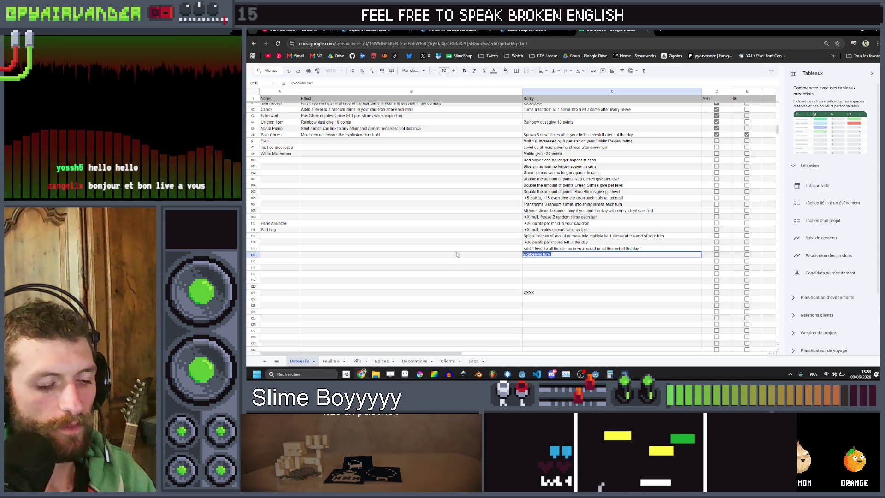
pyautogui.write('Destroyed d')
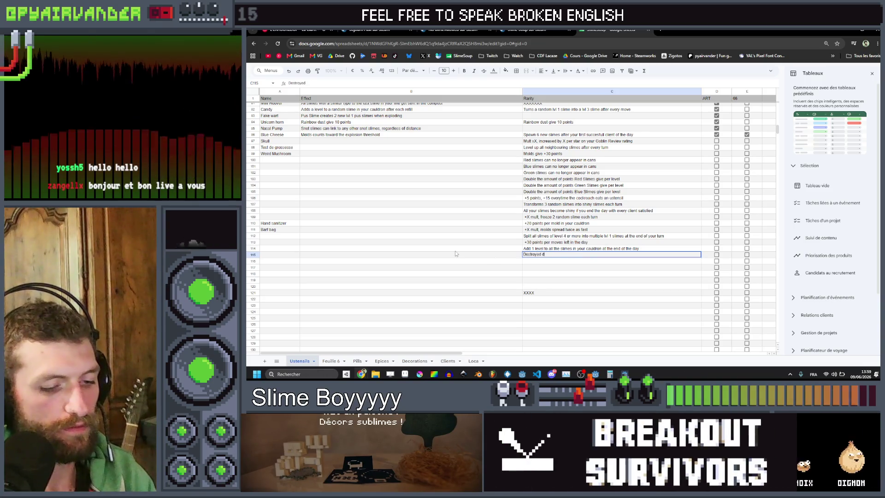
pyautogui.write('irts tran')
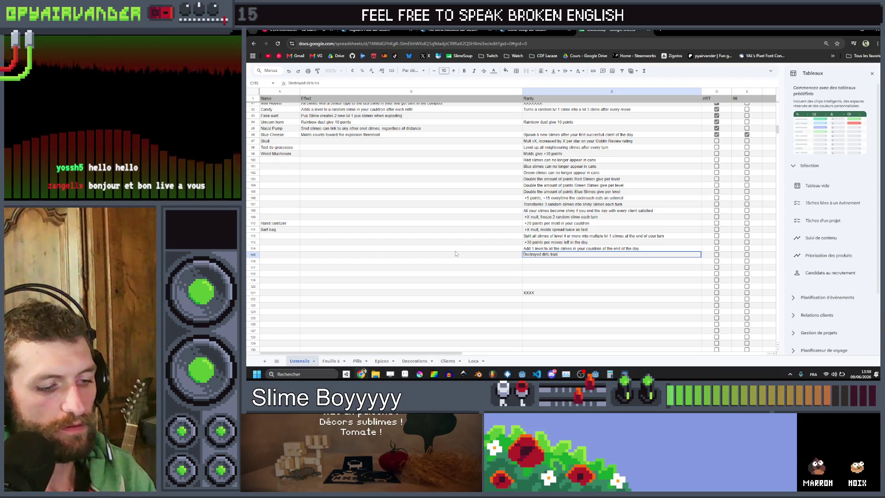
pyautogui.write('sforms into')
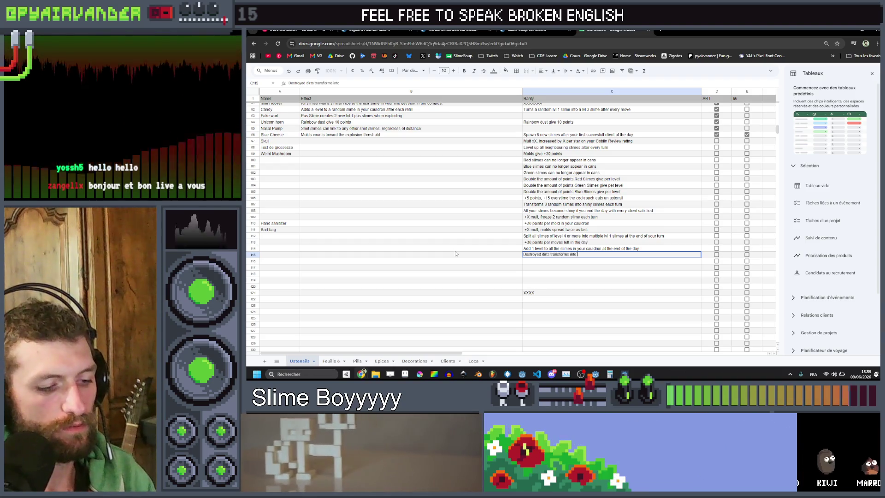
pyautogui.write(' random lvl')
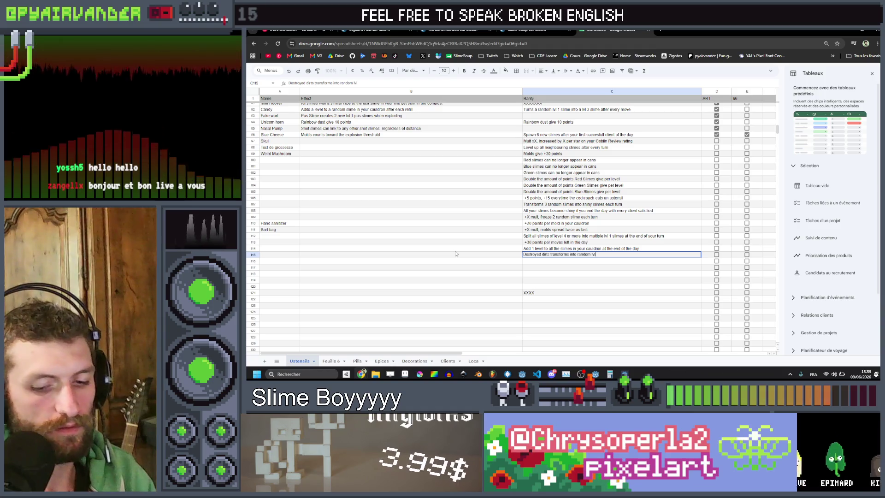
pyautogui.write(' 1 shiny sl')
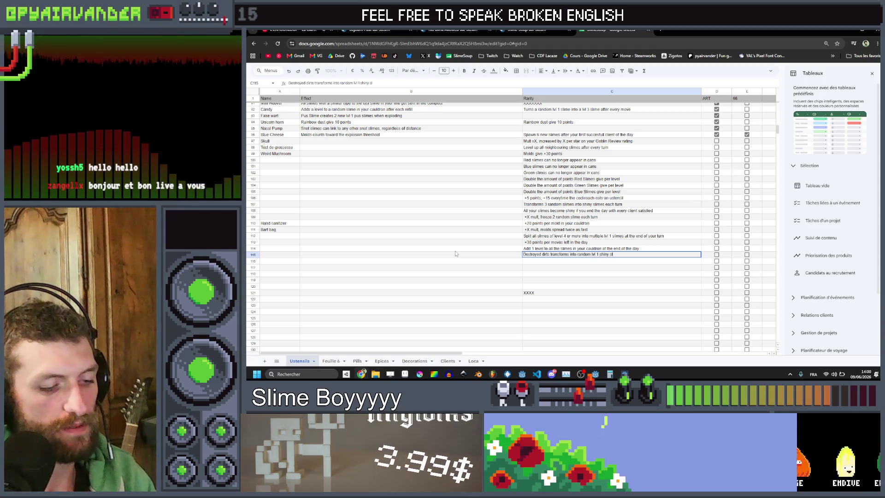
pyautogui.write('imes')
pyautogui.click(613, 280)
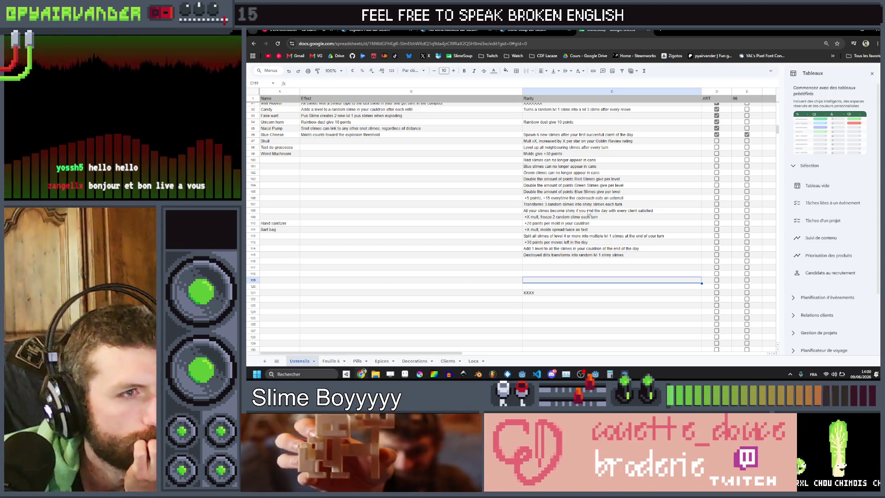
pyautogui.scroll(7, 629, 174)
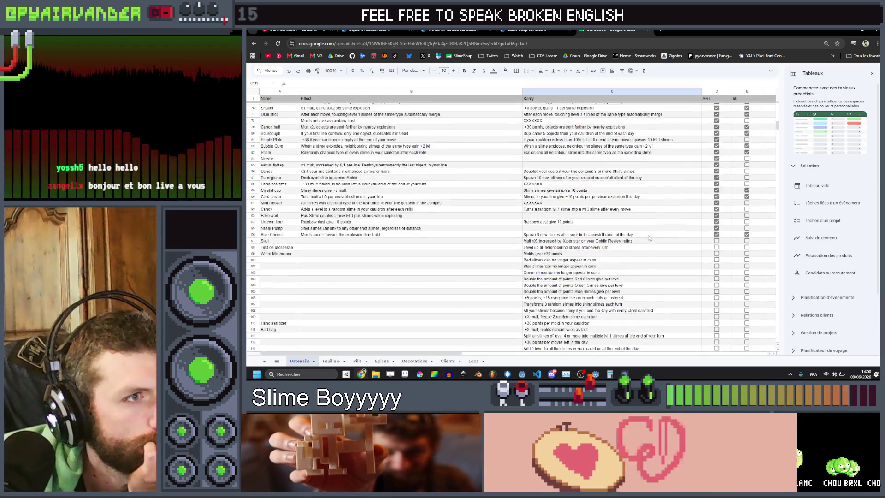
pyautogui.scroll(3, 629, 174)
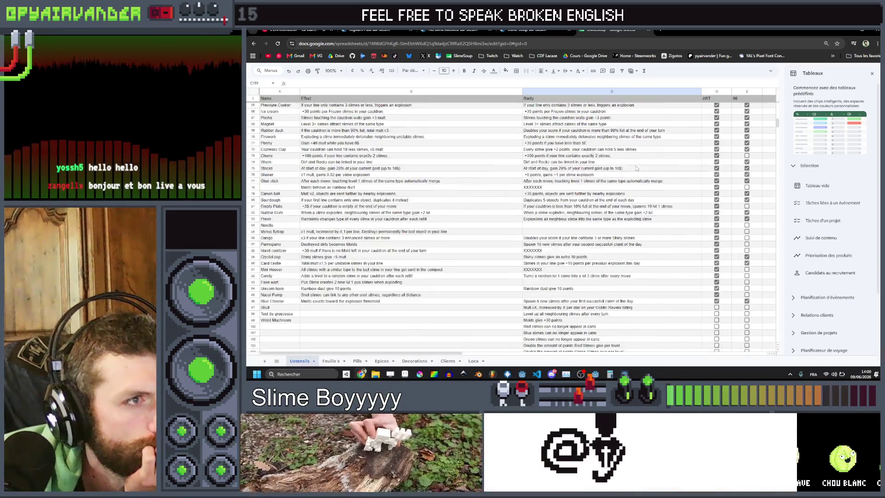
pyautogui.scroll(15, 636, 168)
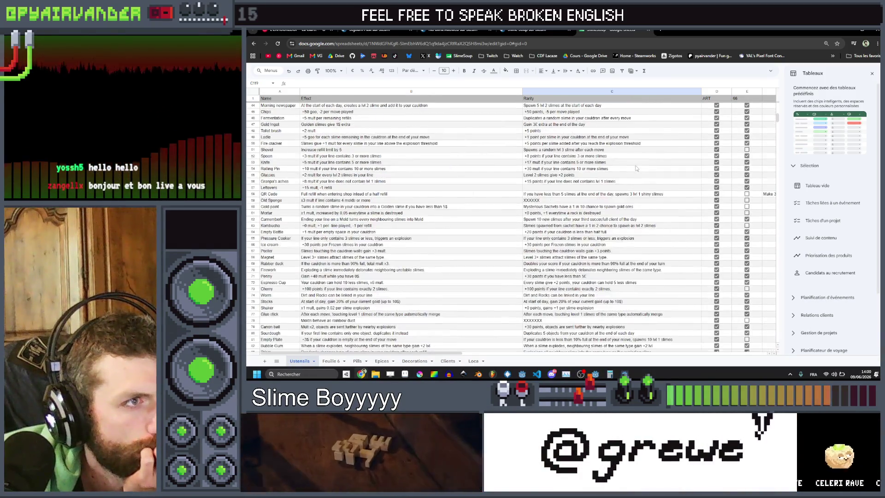
pyautogui.scroll(4, 639, 168)
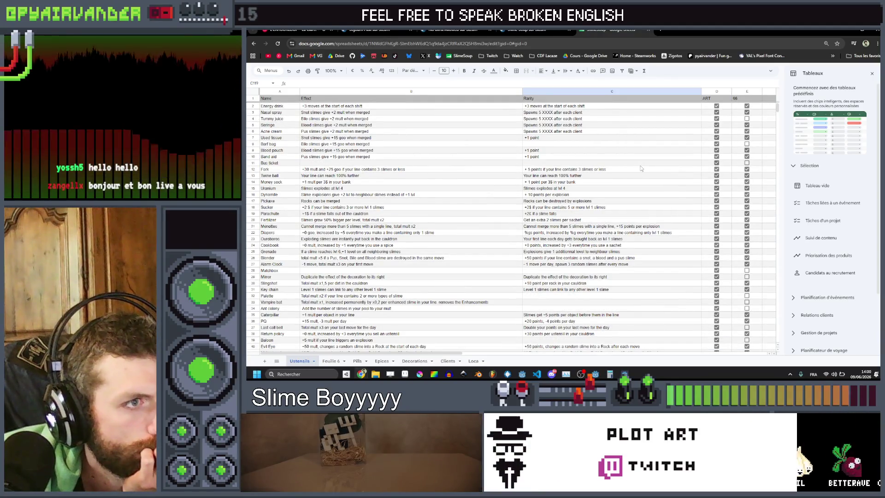
pyautogui.scroll(-2, 640, 168)
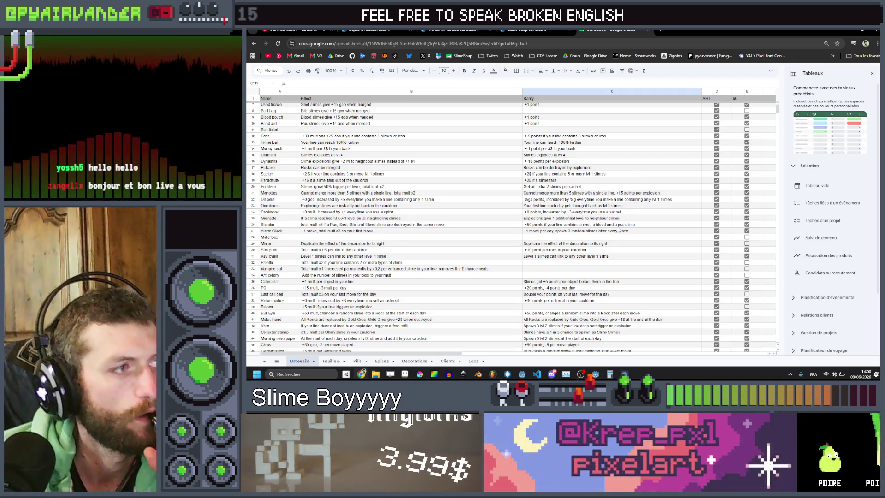
pyautogui.scroll(-5, 609, 238)
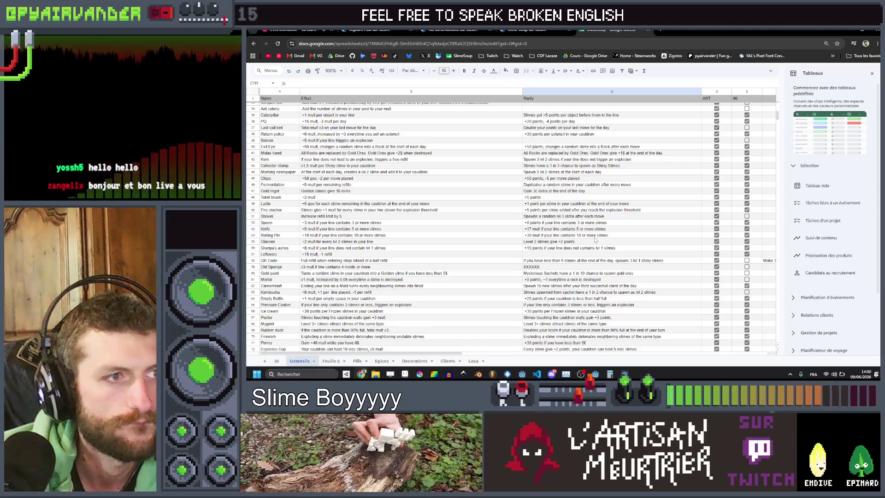
pyautogui.scroll(-6, 594, 239)
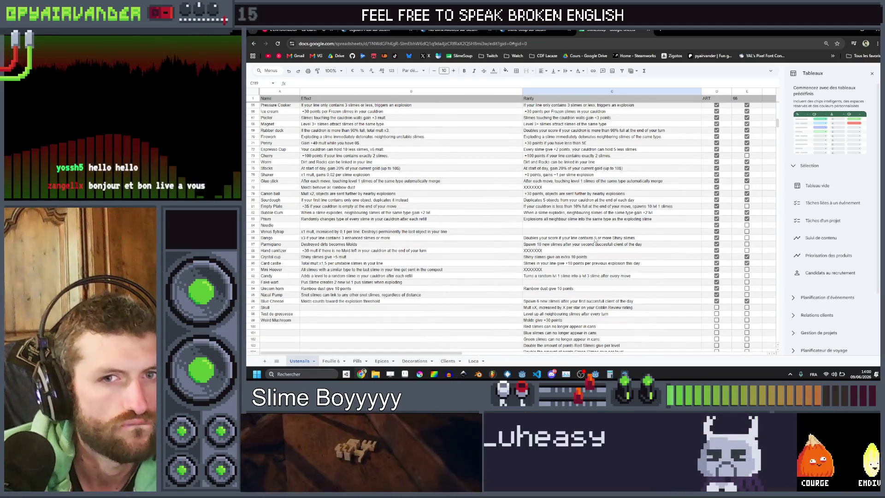
pyautogui.scroll(-1, 595, 239)
pyautogui.scroll(-4, 595, 240)
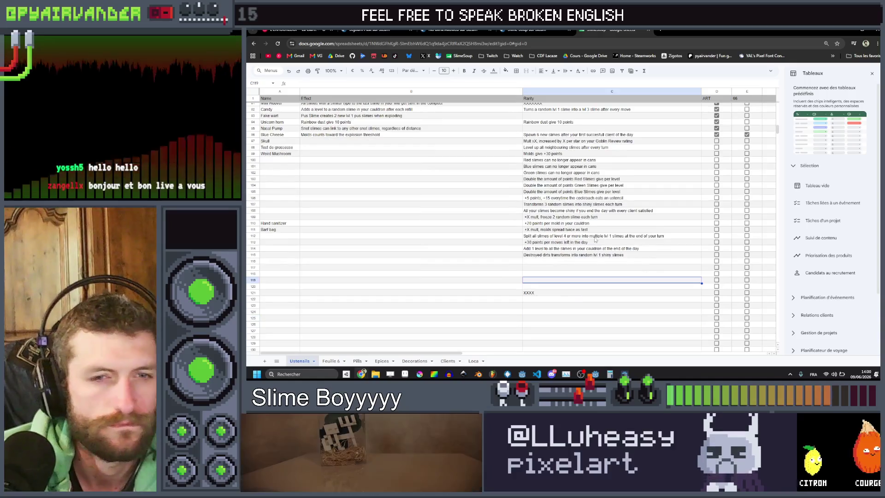
pyautogui.scroll(-1, 594, 239)
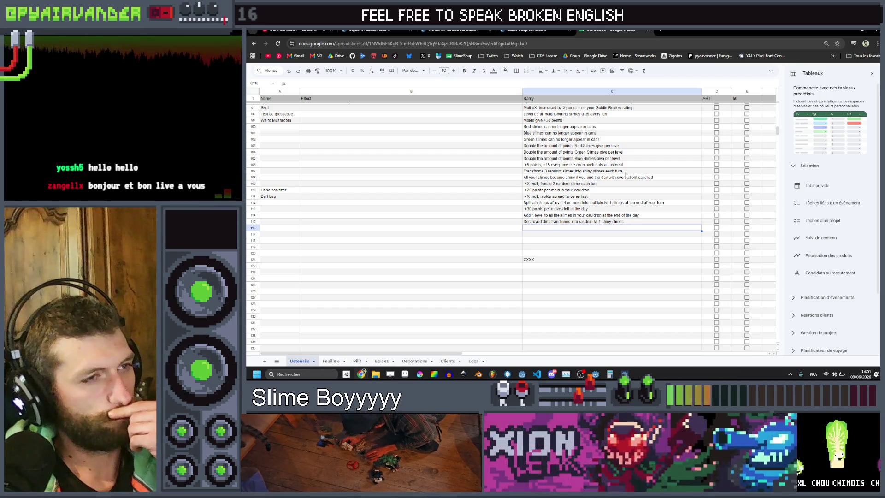
pyautogui.scroll(4, 623, 170)
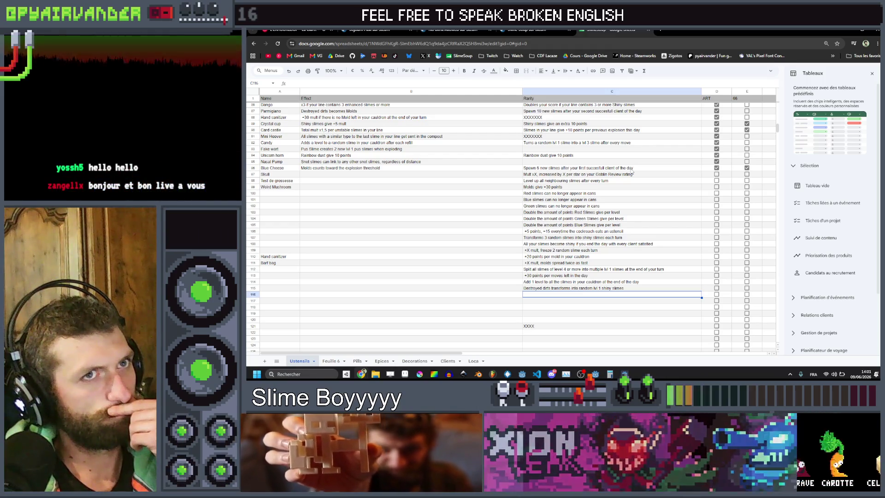
pyautogui.scroll(-2, 631, 172)
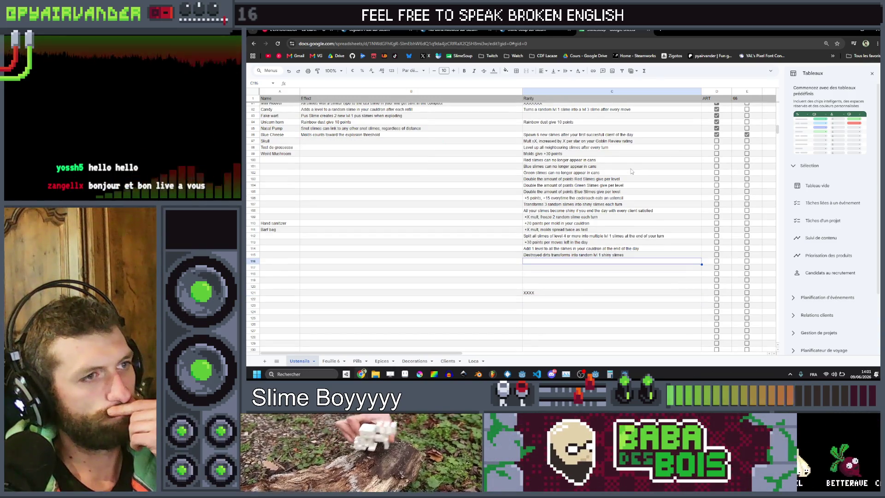
pyautogui.scroll(7, 632, 171)
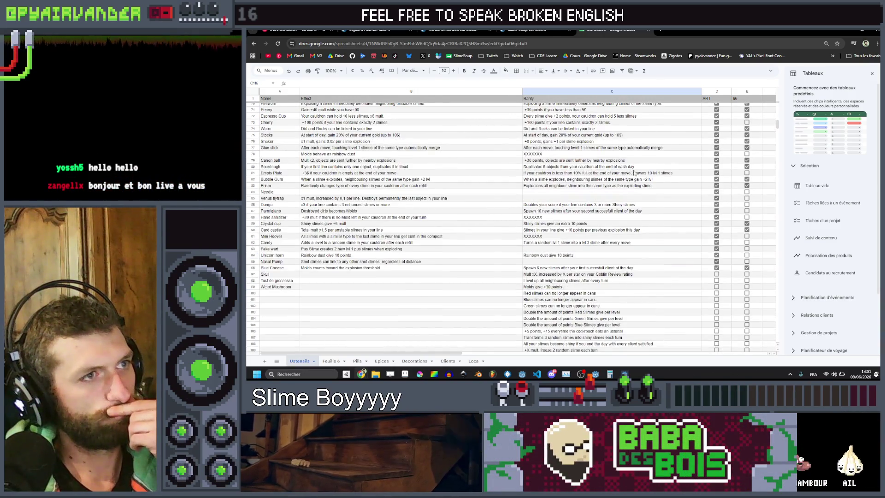
pyautogui.scroll(5, 633, 173)
pyautogui.scroll(9, 634, 173)
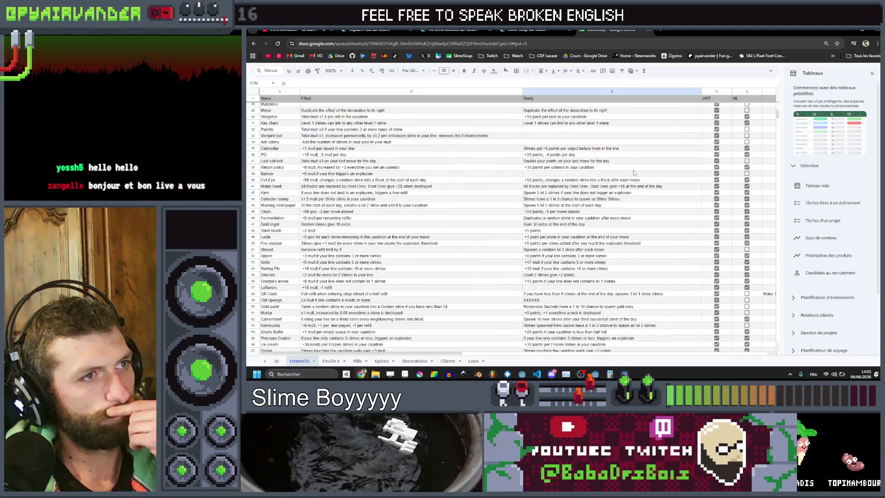
pyautogui.scroll(5, 634, 172)
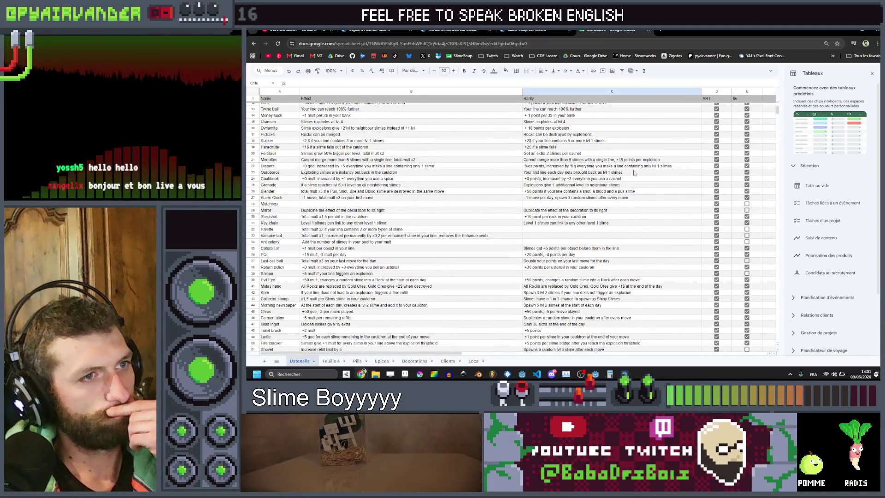
pyautogui.scroll(4, 634, 173)
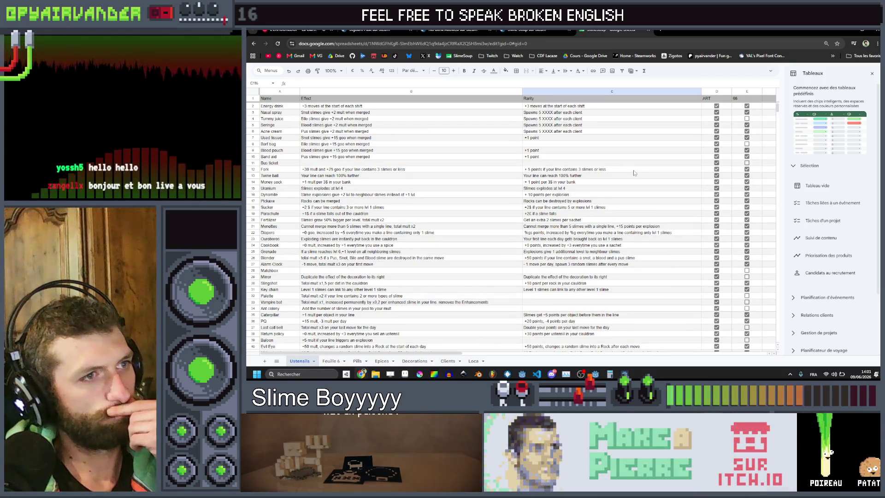
pyautogui.scroll(-15, 634, 173)
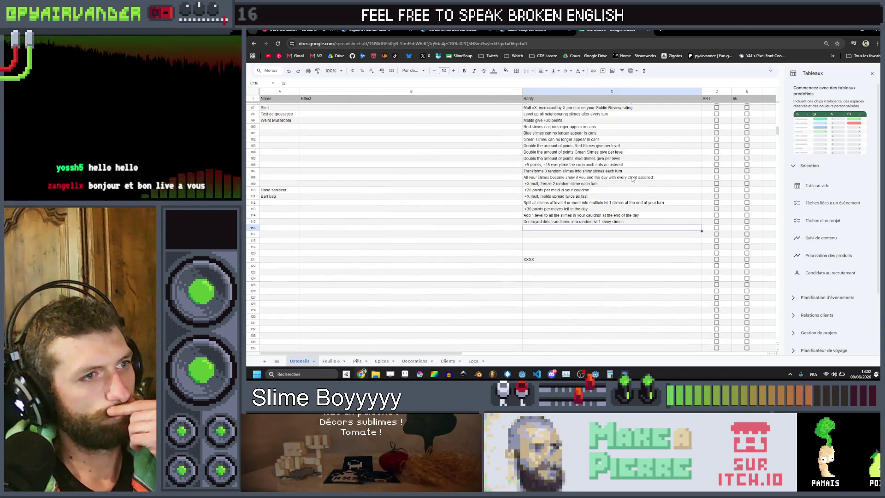
pyautogui.doubleClick(599, 228)
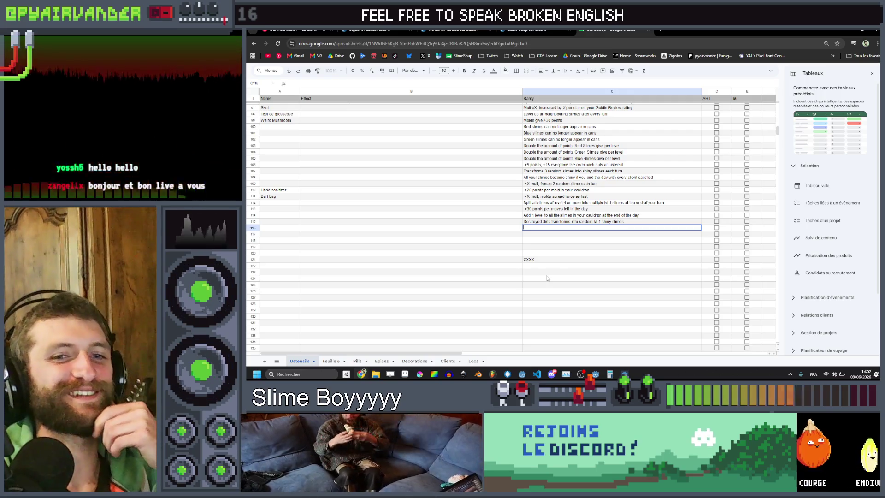
pyautogui.doubleClick(576, 226)
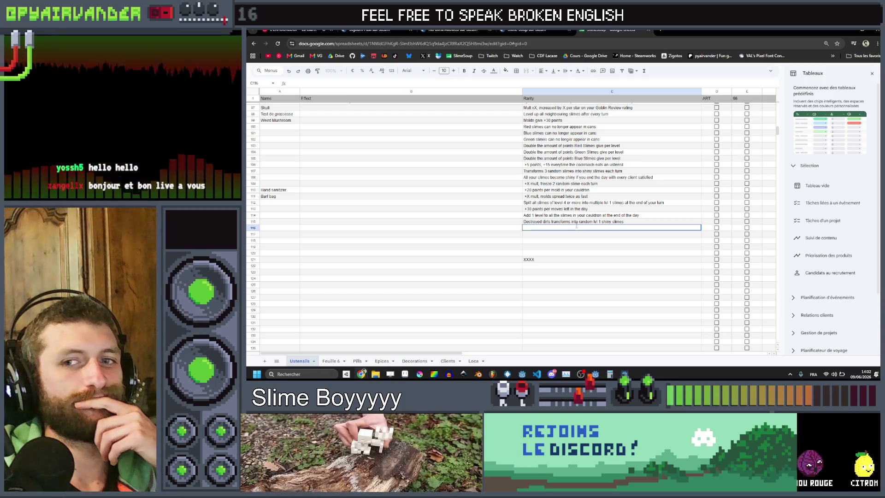
pyautogui.click(574, 235)
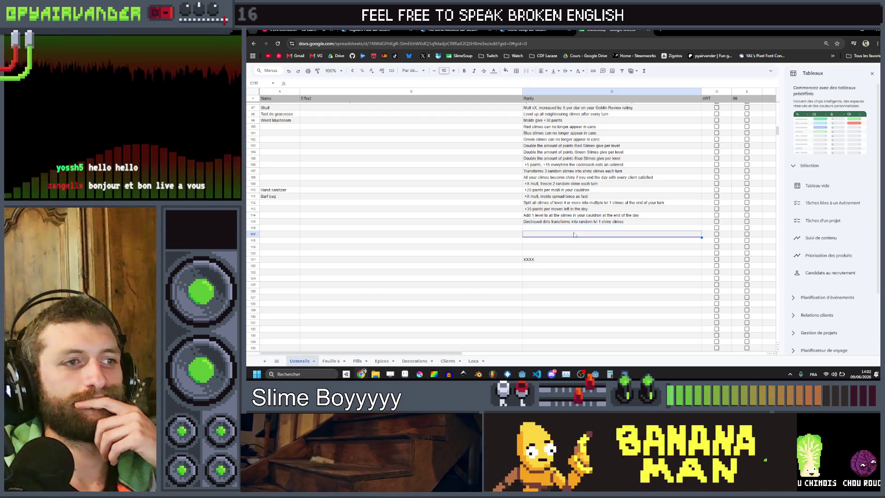
pyautogui.doubleClick(574, 229)
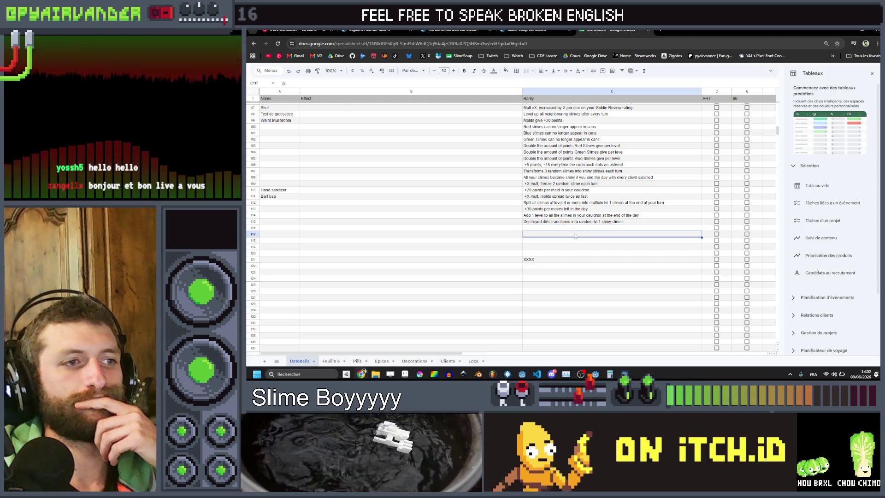
pyautogui.click(575, 229)
pyautogui.doubleClick(574, 229)
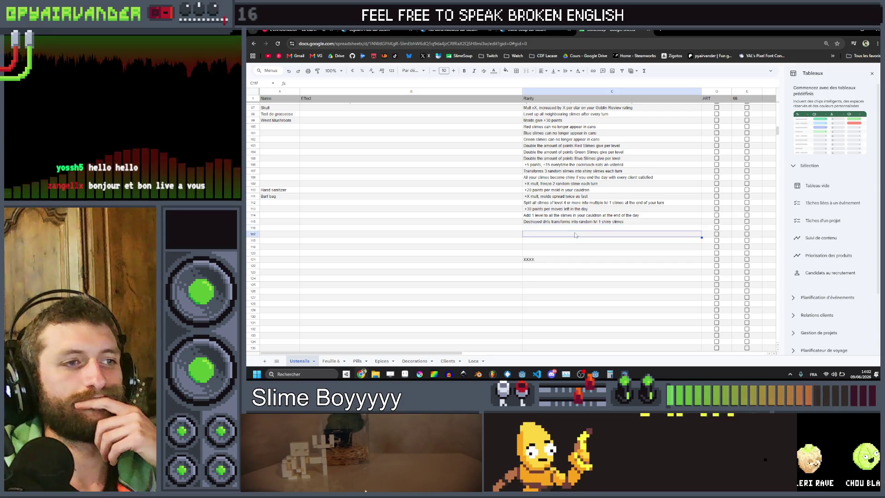
pyautogui.doubleClick(575, 229)
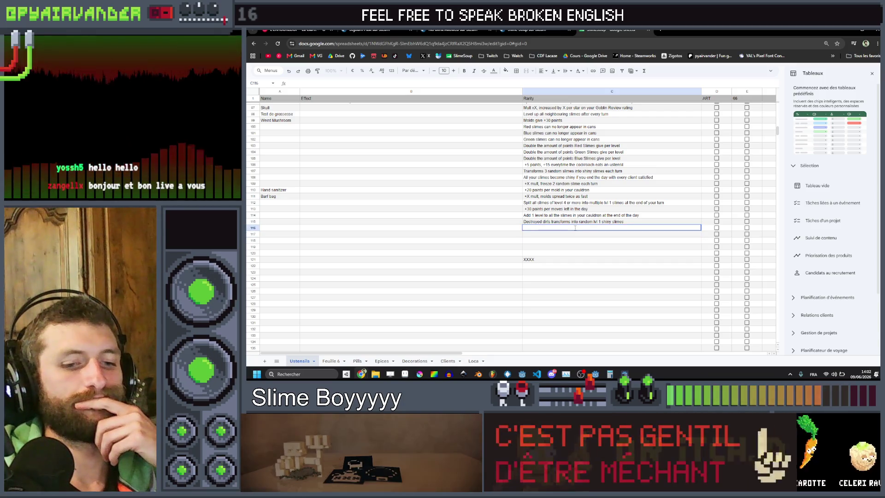
pyautogui.scroll(5, 751, 305)
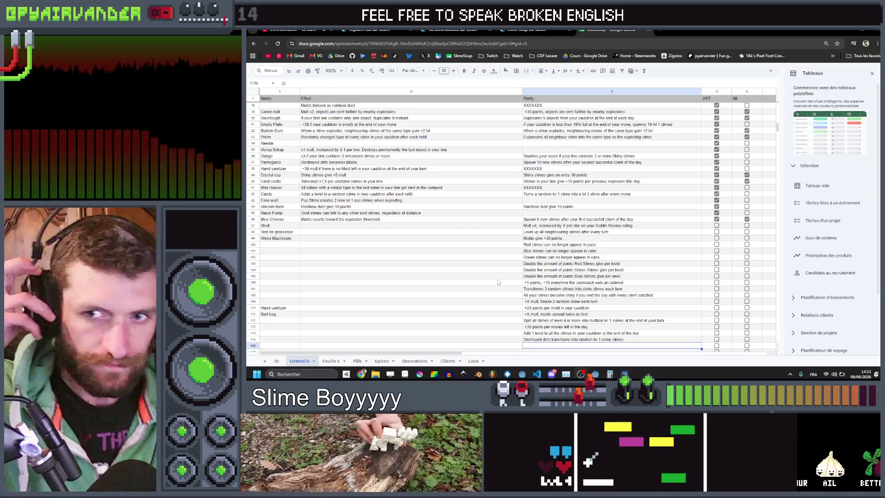
# Step: Scroll down the sheet to the next empty Rarity row
pyautogui.scroll(-3, 565, 289)
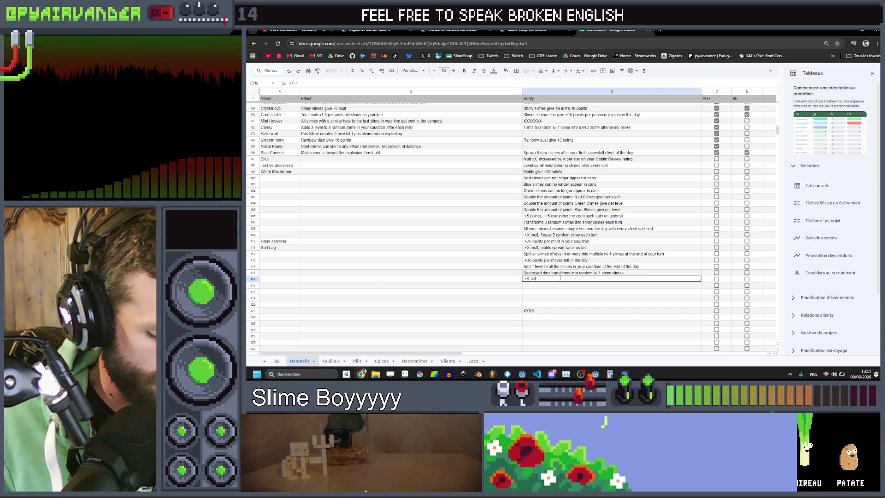
# Step: Enter '+X, can no longer choose where to drop things in your cauldron' in C116
pyautogui.write('n n')
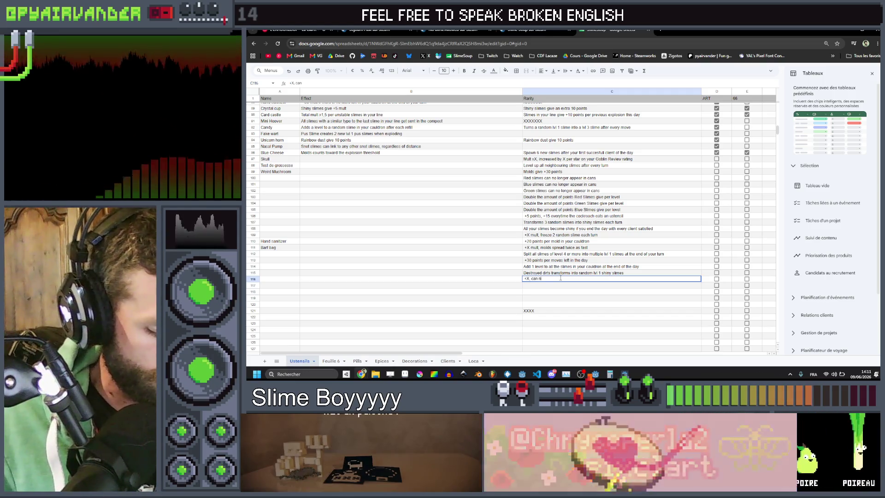
pyautogui.write('o longer choose where to')
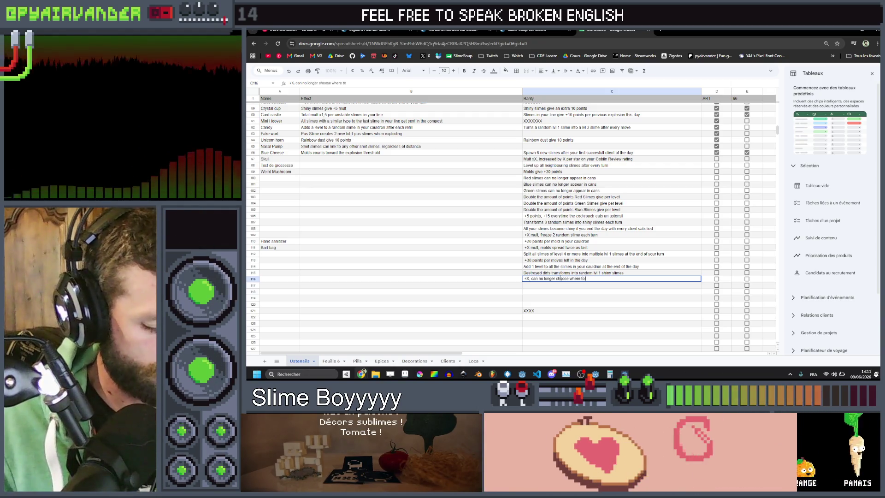
pyautogui.write(' drop t')
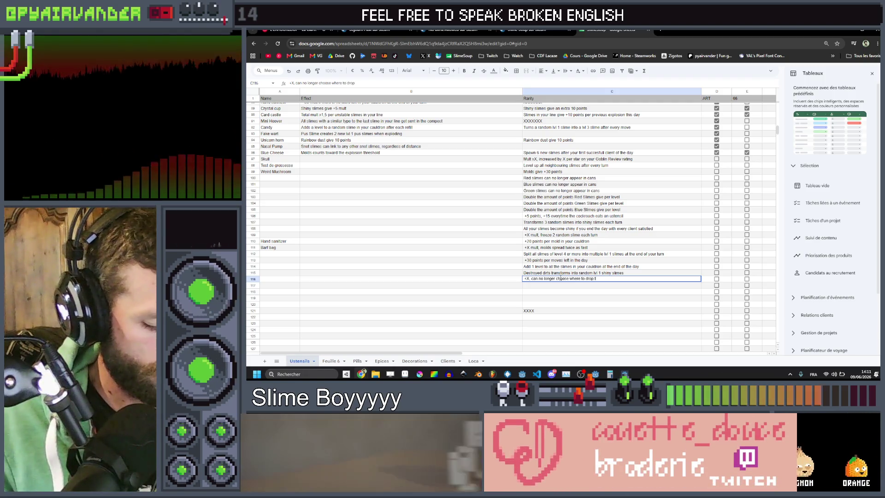
pyautogui.write('hings in your')
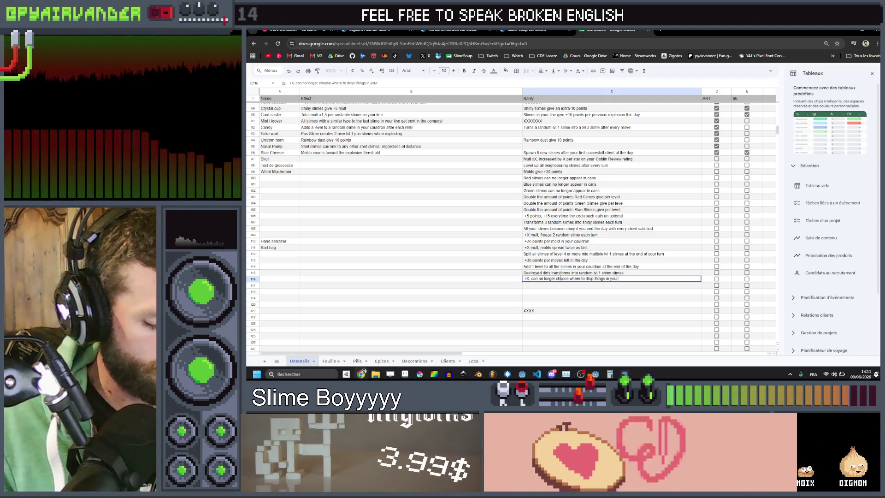
pyautogui.write(' cauldron')
pyautogui.press('Return')
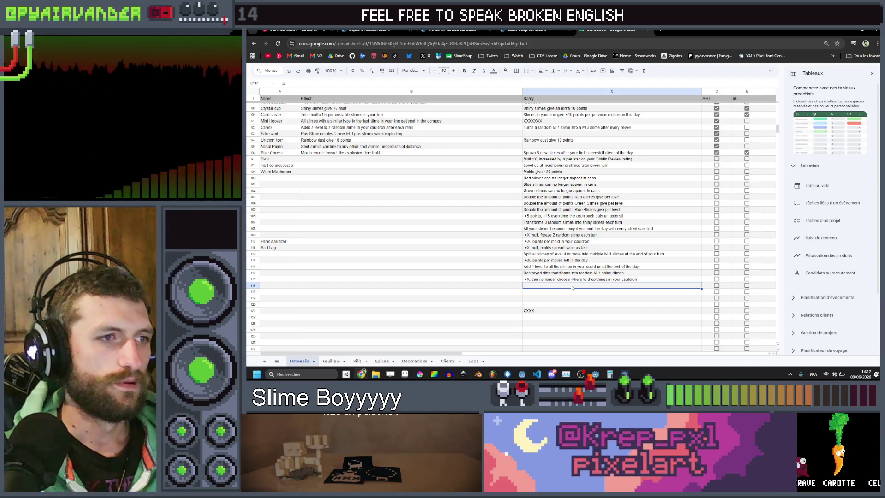
# Step: Enter the Goblin review rating effect in C117, then correct its spelling to 'loose'
pyautogui.click(571, 294)
pyautogui.click(566, 306)
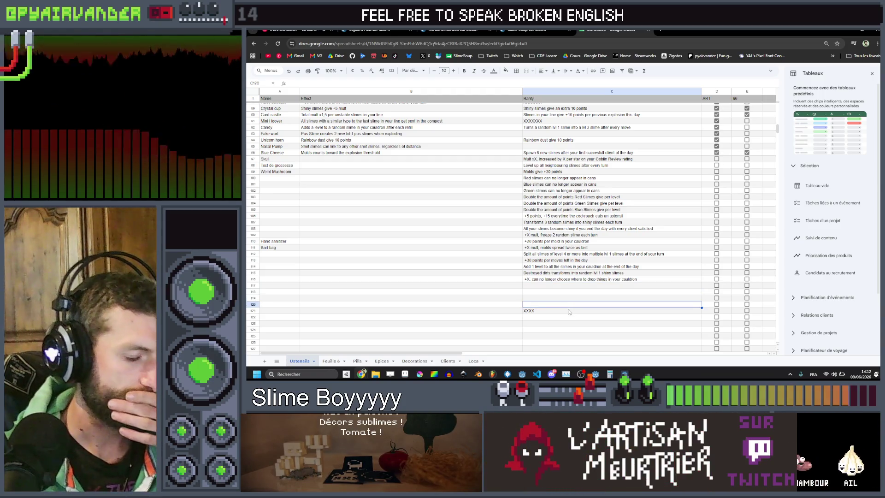
pyautogui.moveTo(562, 292)
pyautogui.mouseDown()
pyautogui.moveTo(564, 304)
pyautogui.moveTo(565, 291)
pyautogui.mouseUp()
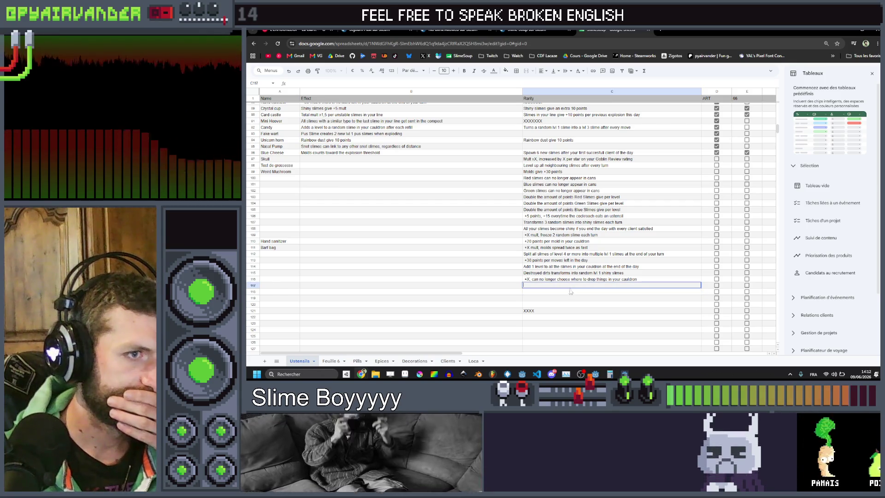
pyautogui.press('Escape')
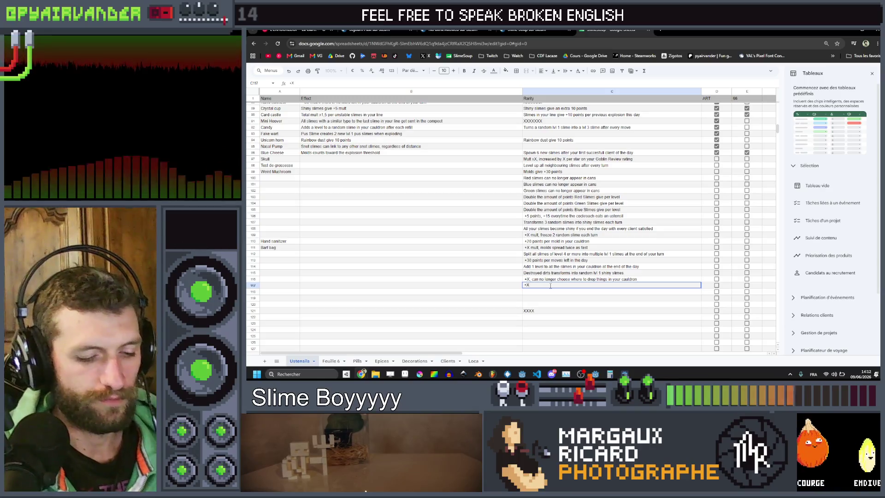
pyautogui.write('+X, increa')
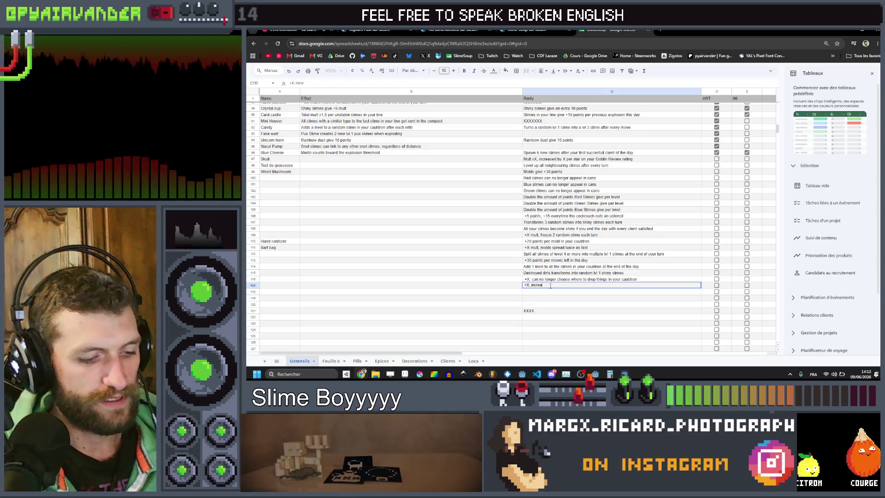
pyautogui.write('sed y X')
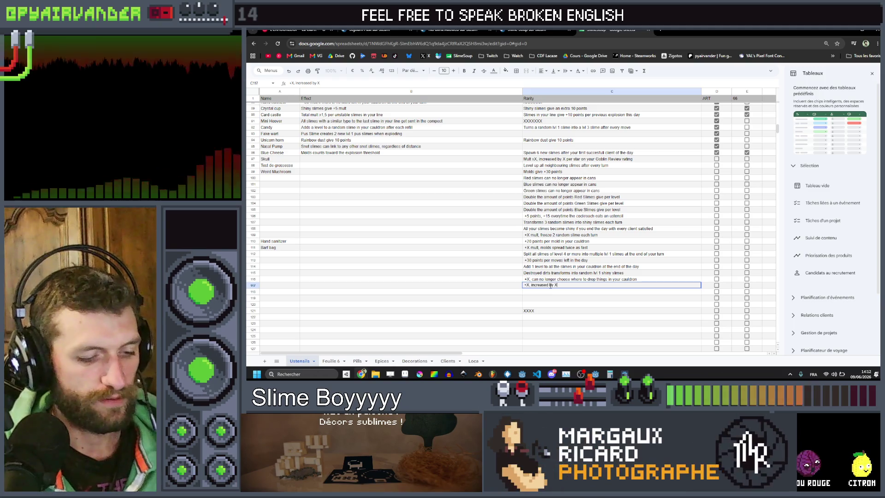
pyautogui.write('ver')
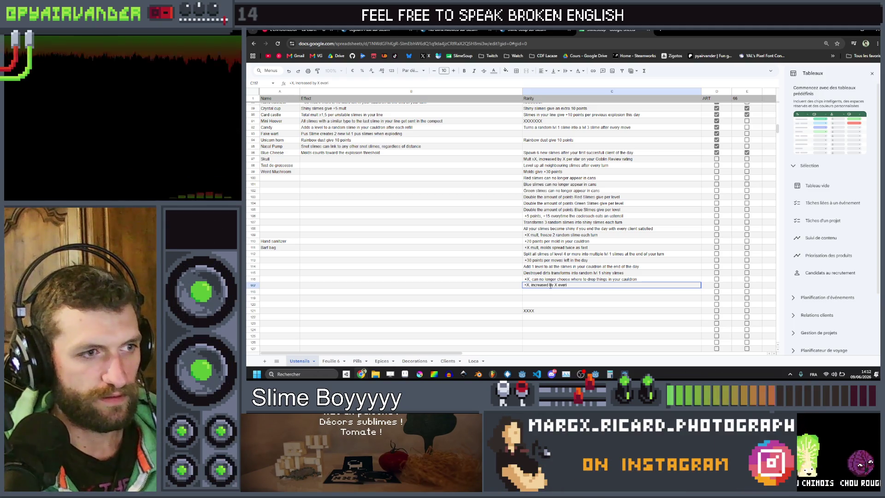
pyautogui.write('ytim')
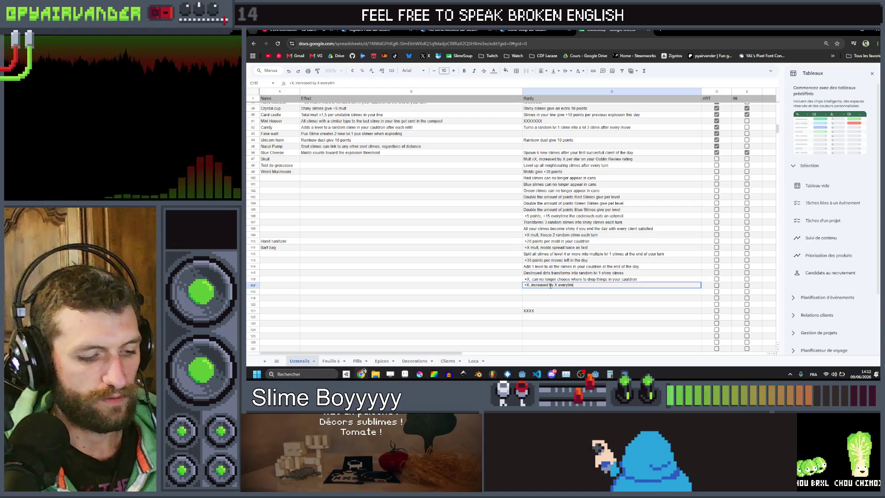
pyautogui.write('e you e a star')
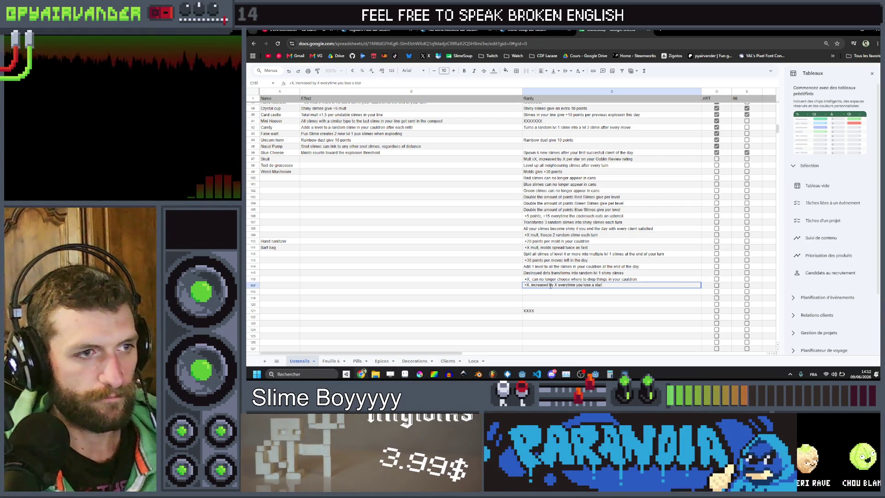
pyautogui.write('on y')
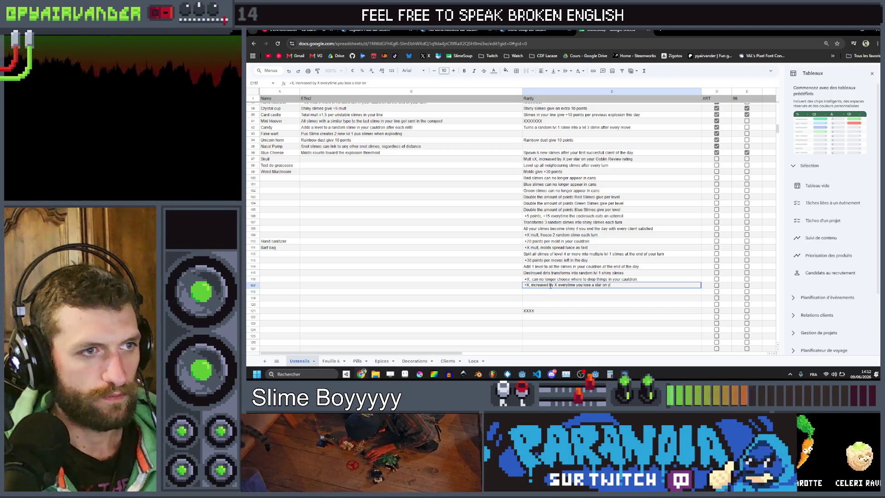
pyautogui.write('our')
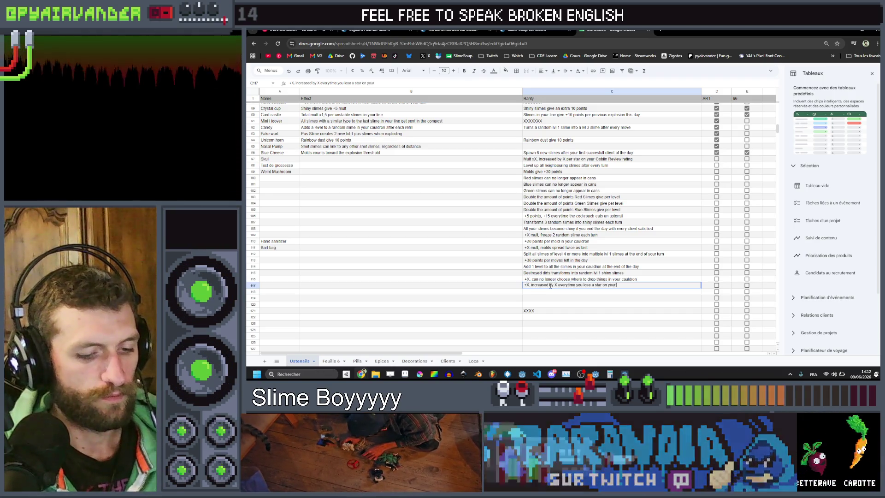
pyautogui.write(' Gob rating')
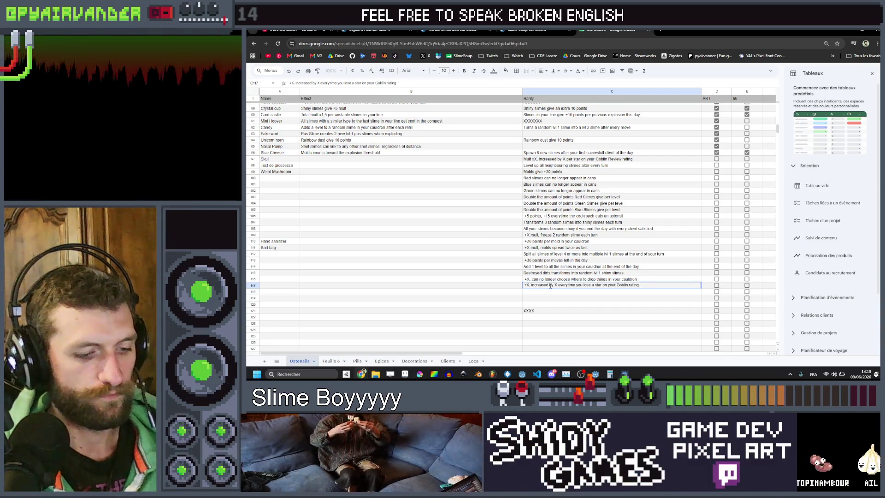
pyautogui.write('eview r')
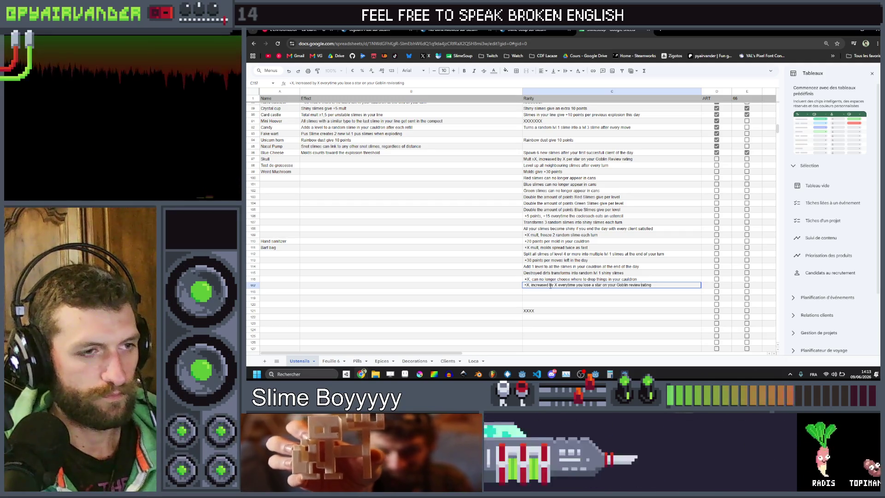
pyautogui.click(589, 293)
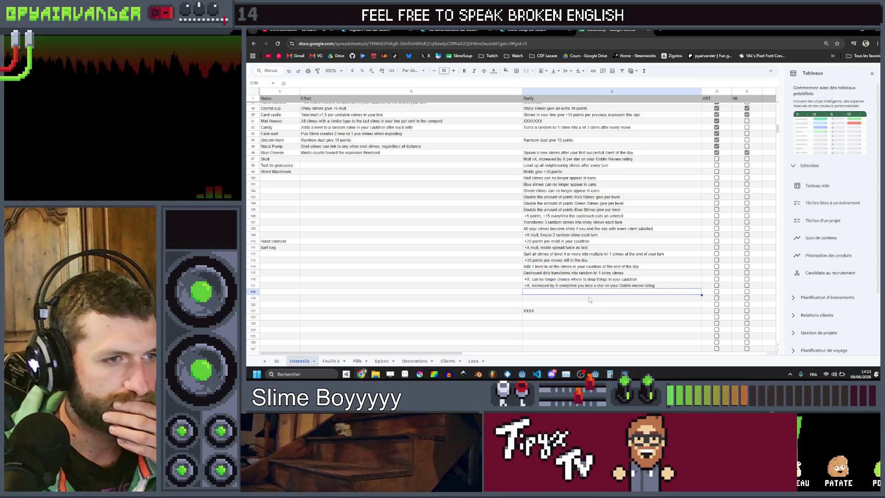
pyautogui.doubleClick(589, 285)
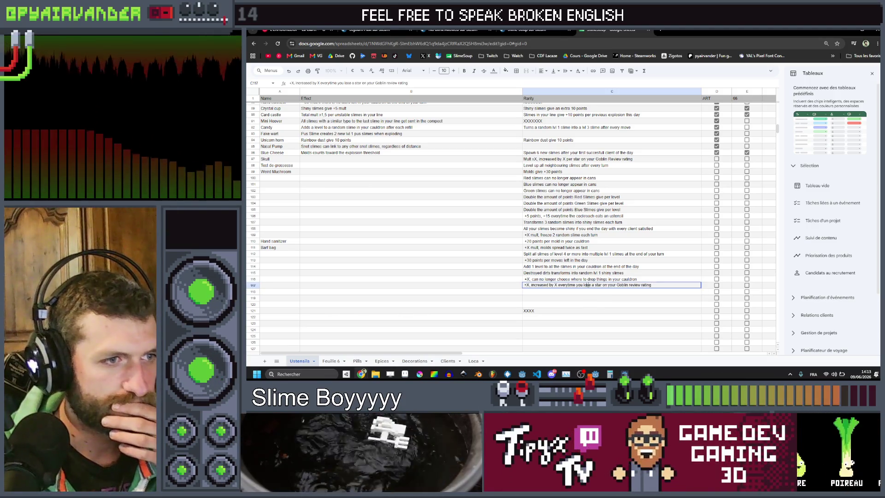
pyautogui.write('o')
pyautogui.click(590, 297)
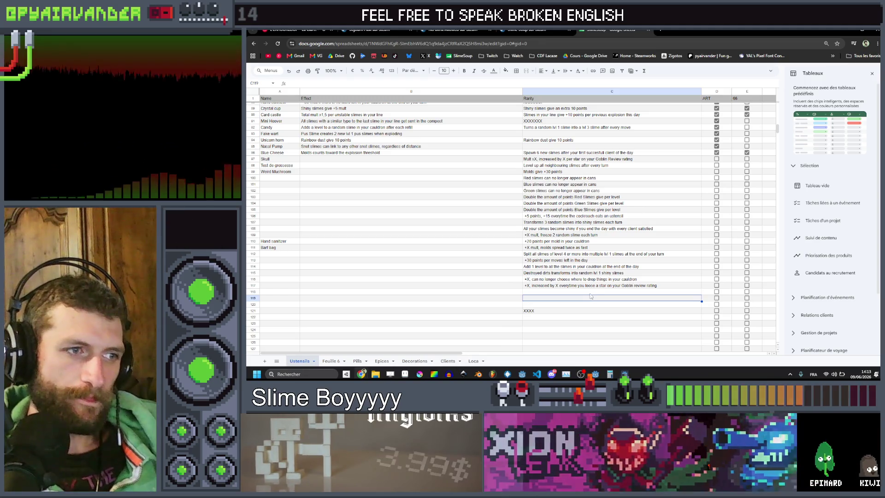
pyautogui.moveTo(595, 292); pyautogui.dragTo(587, 305)
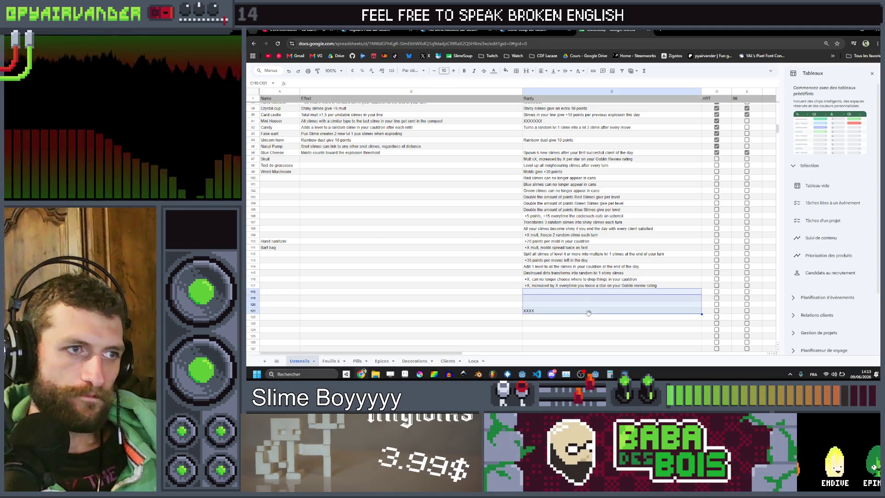
pyautogui.click(589, 313)
pyautogui.click(587, 292)
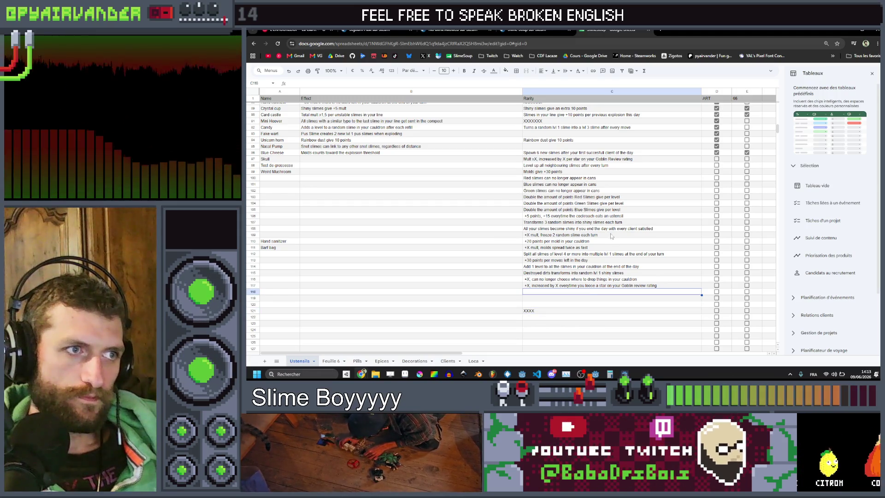
pyautogui.scroll(15, 612, 236)
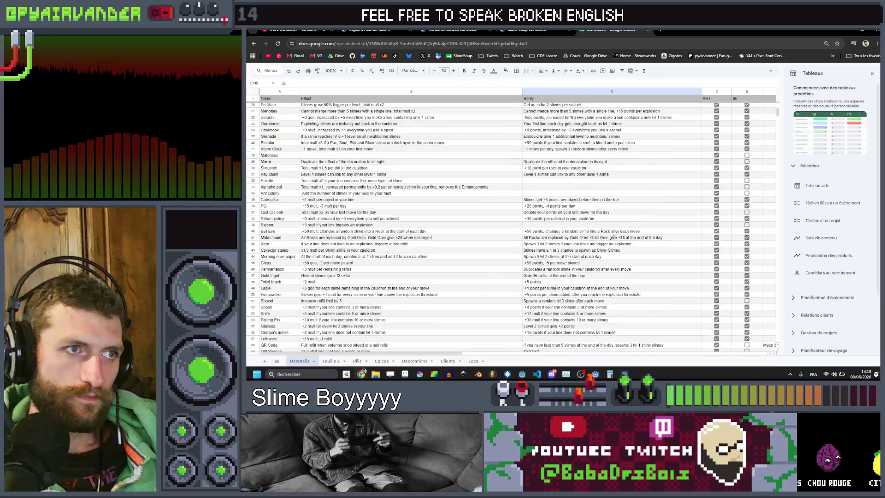
pyautogui.scroll(6, 611, 235)
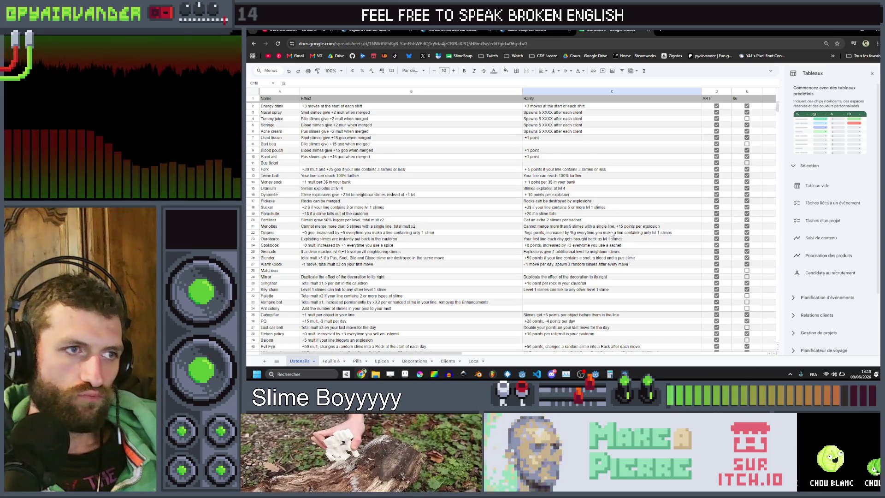
pyautogui.scroll(-8, 611, 235)
pyautogui.scroll(-10, 611, 234)
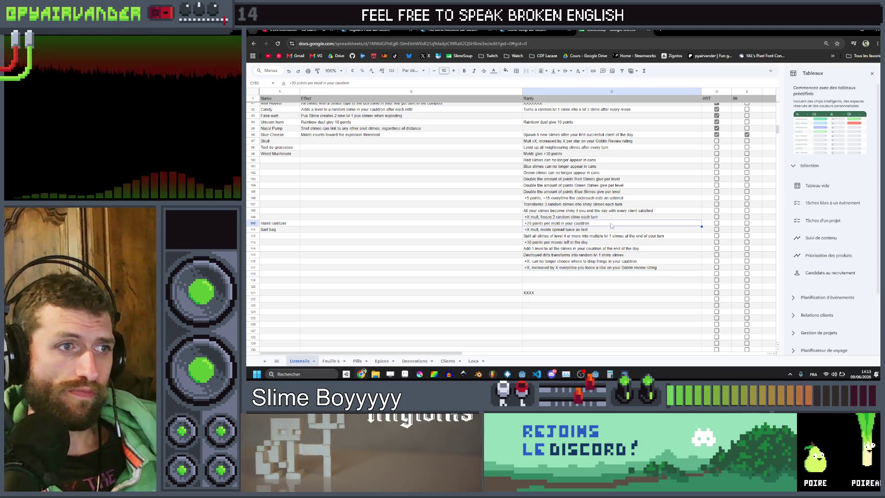
pyautogui.press('Down')
pyautogui.press('Down')
pyautogui.press('Down')
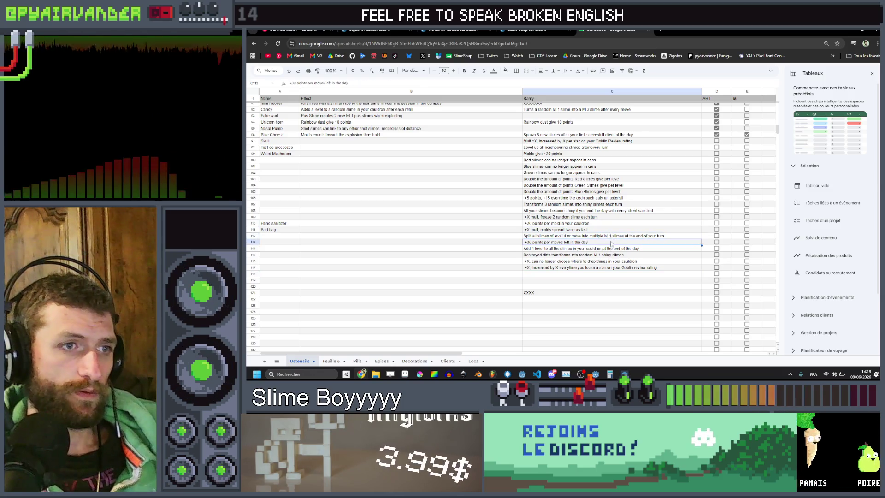
pyautogui.click(603, 275)
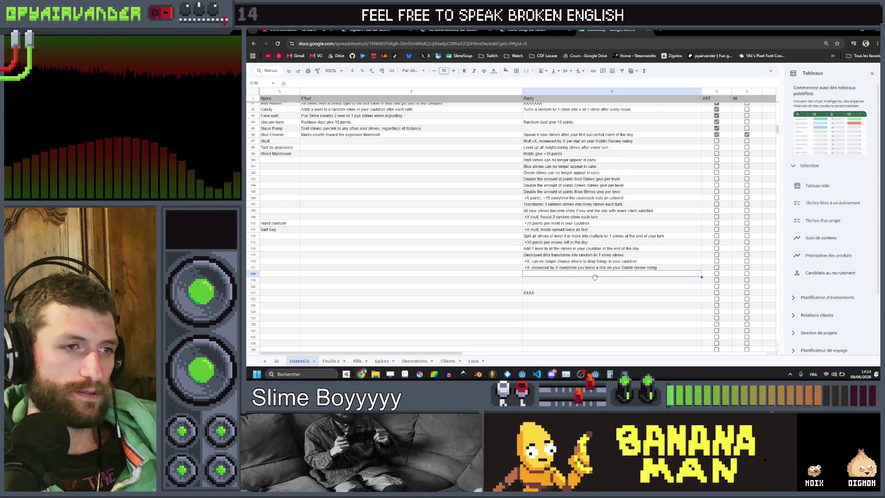
pyautogui.moveTo(594, 293); pyautogui.dragTo(594, 276)
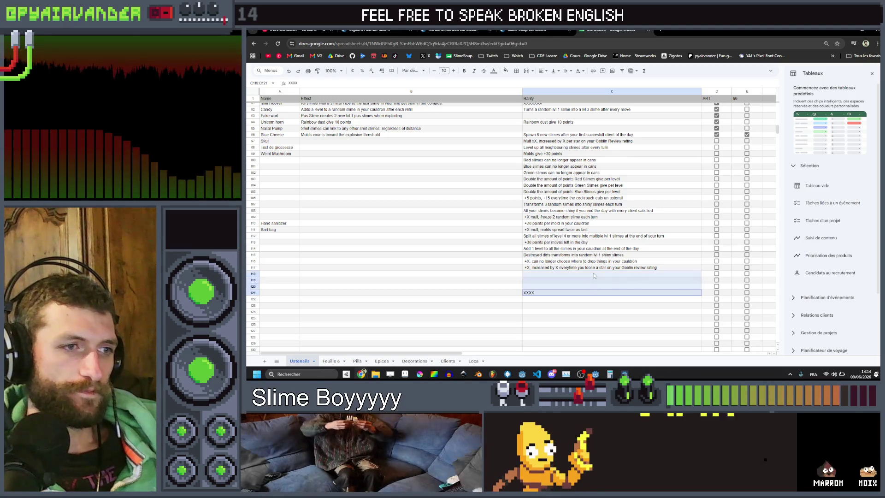
pyautogui.click(593, 275)
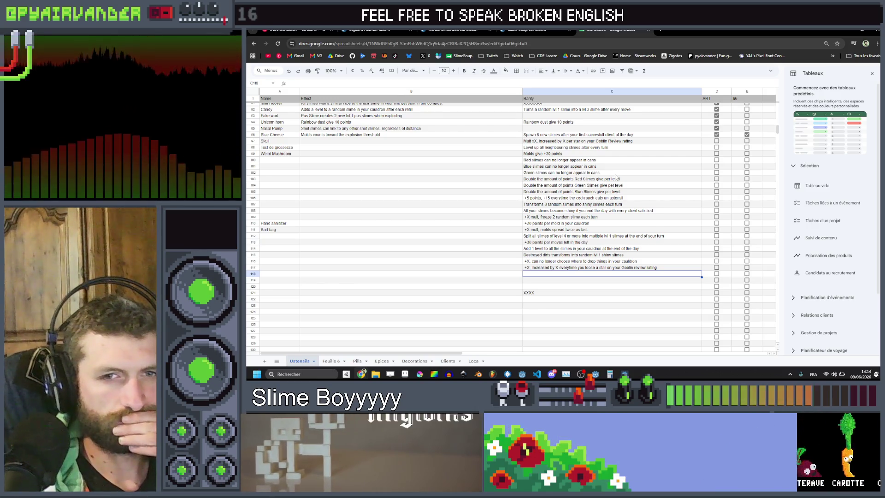
pyautogui.scroll(-2, 617, 176)
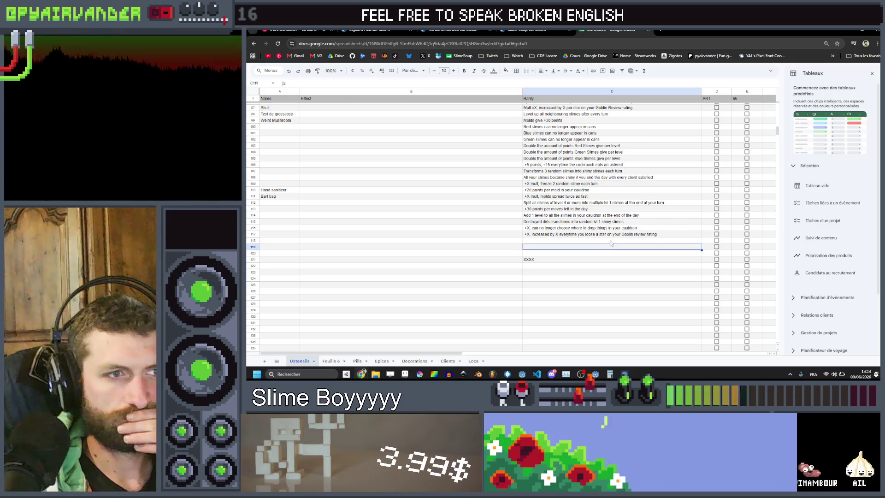
pyautogui.scroll(4, 613, 214)
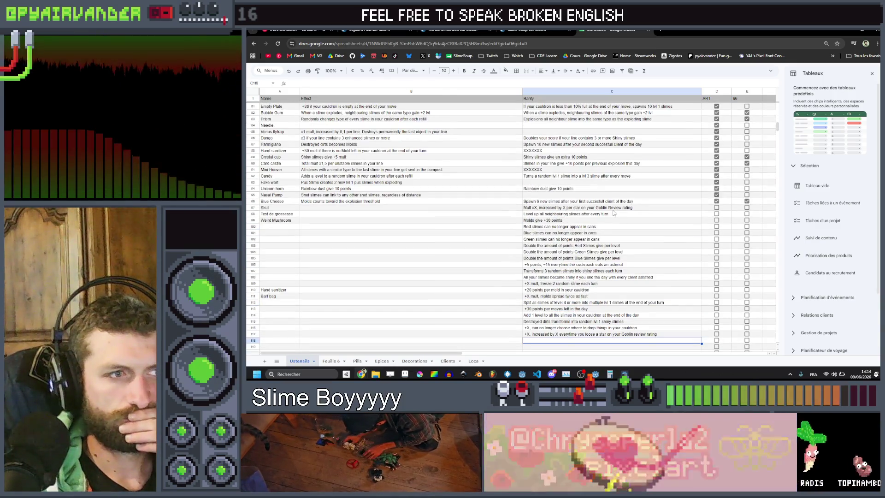
pyautogui.scroll(-2, 614, 213)
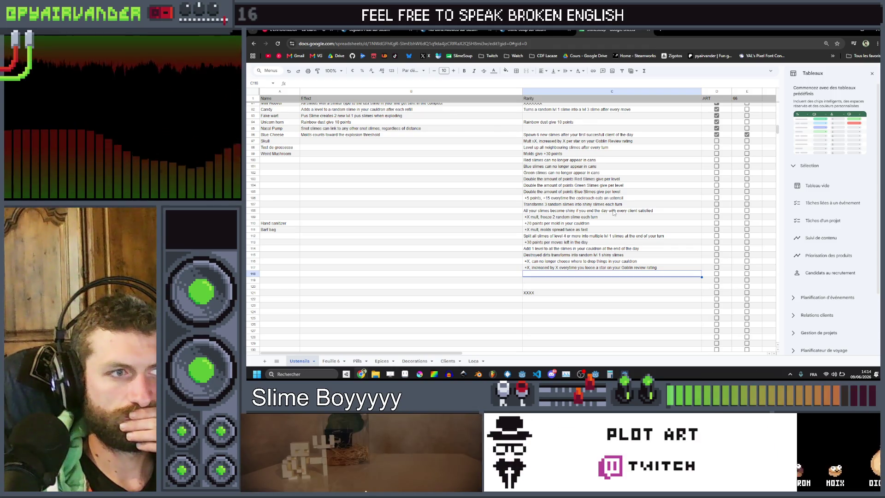
pyautogui.scroll(-2, 588, 249)
pyautogui.moveTo(587, 253)
pyautogui.mouseDown()
pyautogui.moveTo(584, 243)
pyautogui.moveTo(584, 253)
pyautogui.mouseUp()
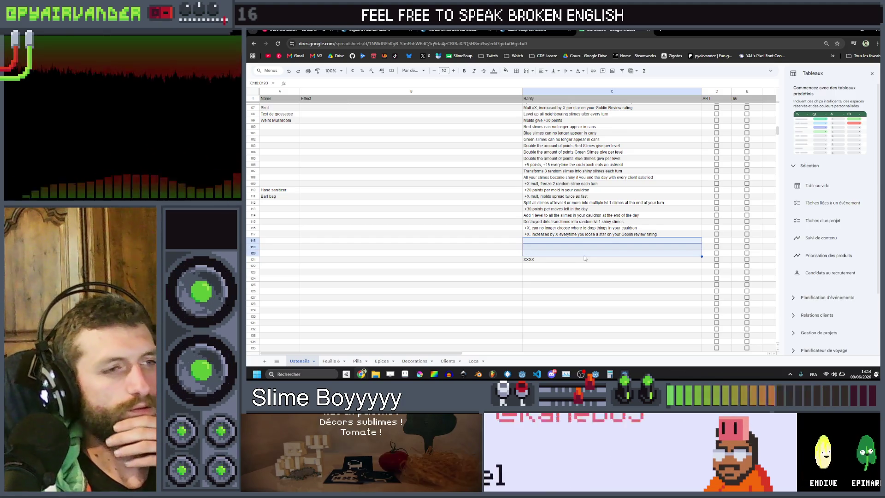
pyautogui.click(584, 252)
pyautogui.moveTo(585, 243)
pyautogui.mouseDown()
pyautogui.moveTo(586, 267)
pyautogui.moveTo(581, 245)
pyautogui.mouseUp()
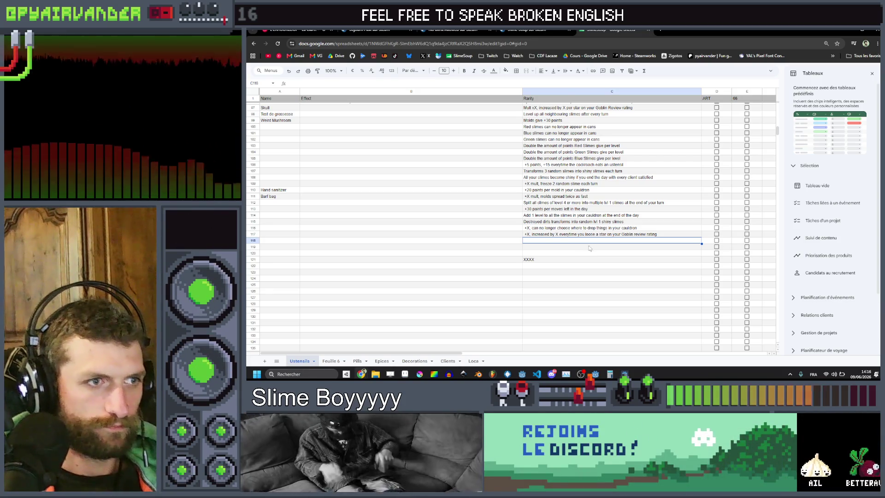
pyautogui.doubleClick(590, 240)
# Step: Type '+X, decreased by XXX per slime merged' into cell C118
pyautogui.write('X, ')
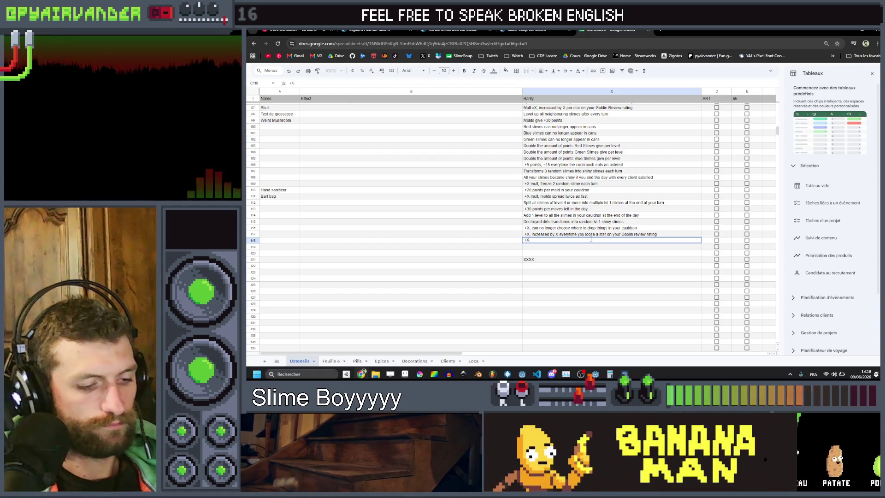
pyautogui.write('decreased')
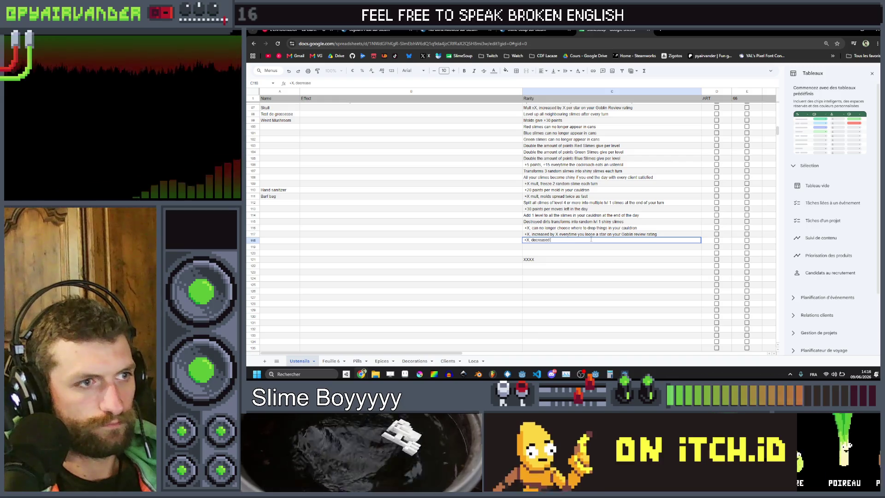
pyautogui.write('ti')
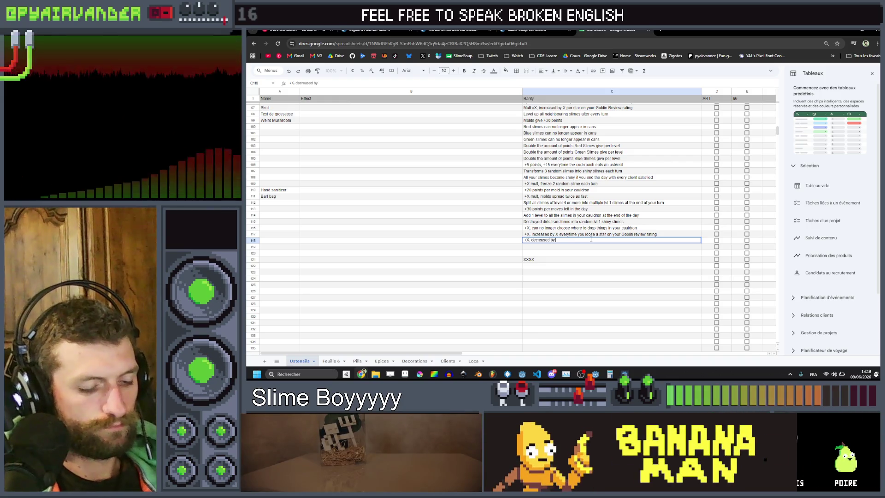
pyautogui.write(' XXX')
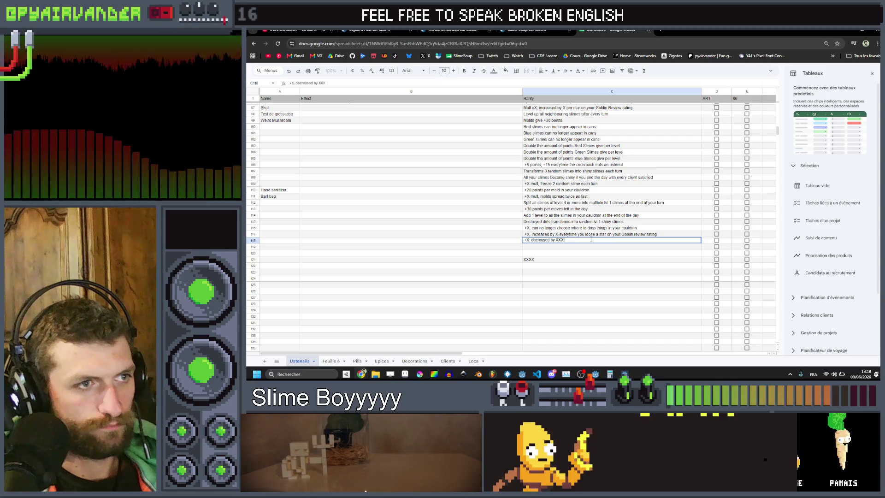
pyautogui.write(' per sl')
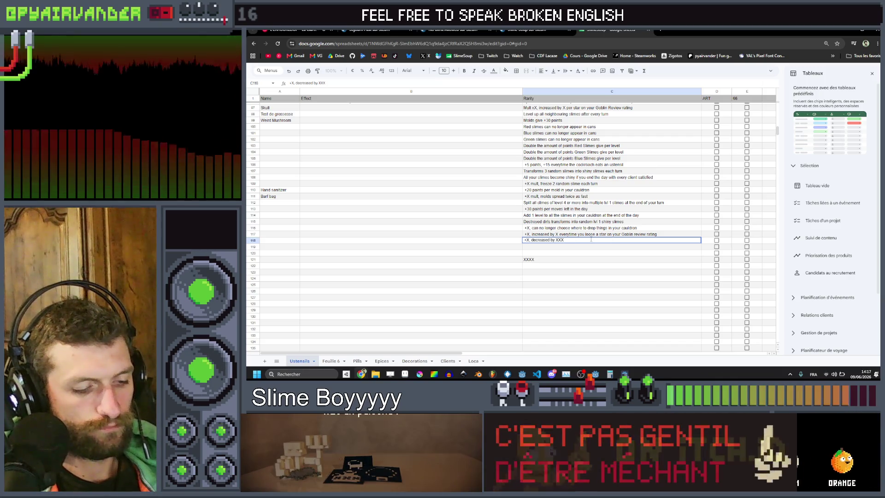
pyautogui.write('ime mer')
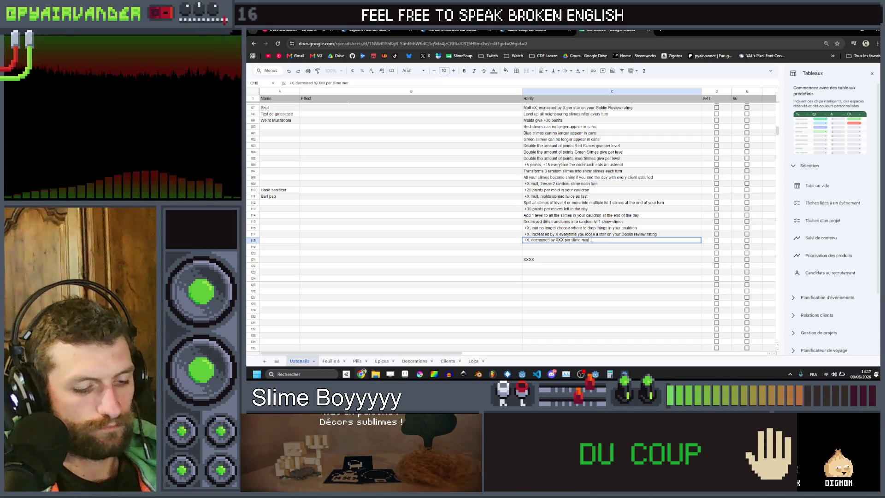
pyautogui.write('ged')
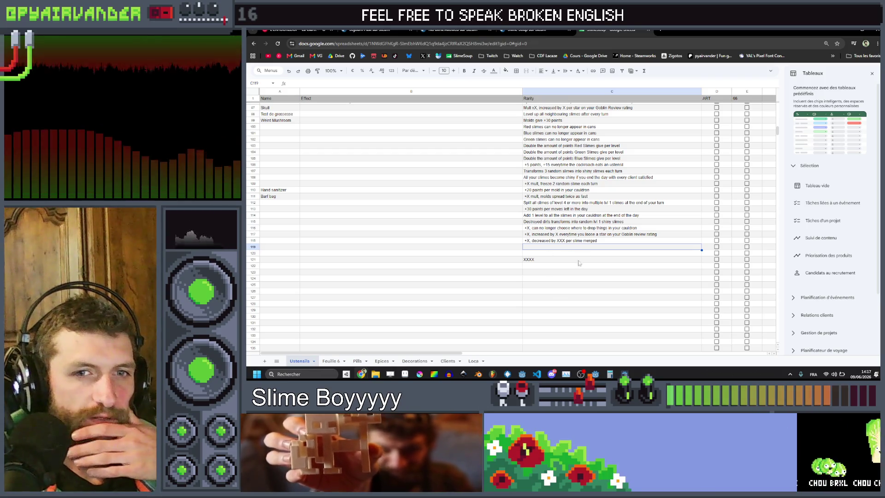
pyautogui.scroll(20, 592, 251)
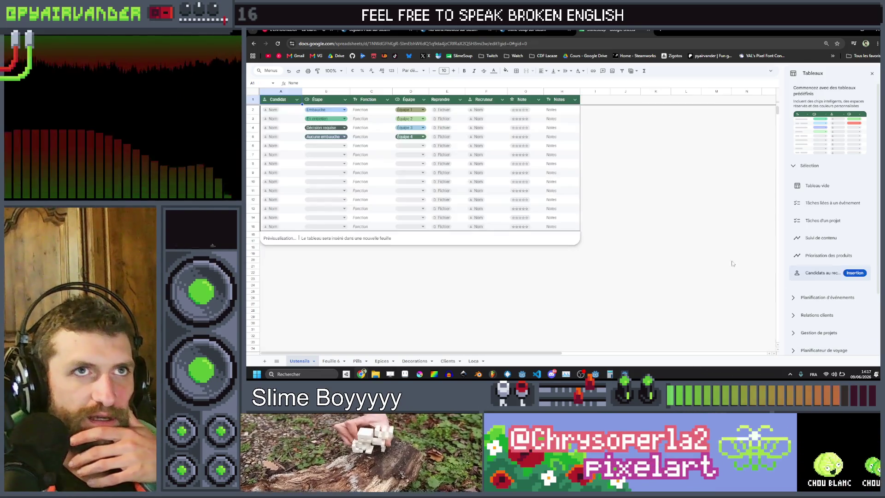
pyautogui.scroll(-20, 592, 252)
pyautogui.scroll(3, 630, 277)
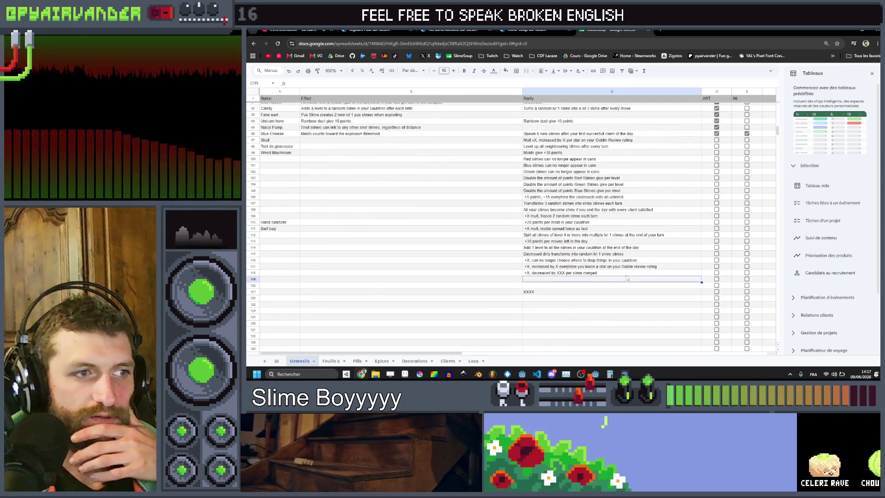
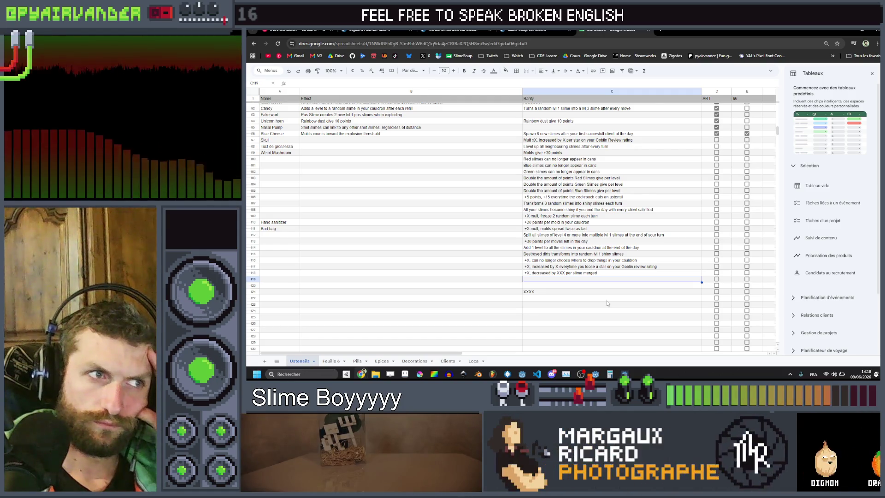
# Step: Scroll through the Ustensils list and check the Palette item's effect text
pyautogui.scroll(6, 607, 303)
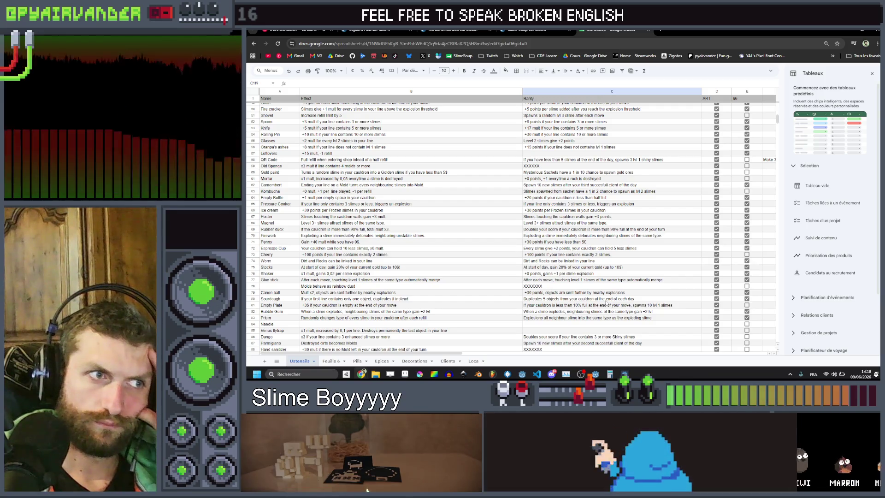
pyautogui.scroll(3, 607, 303)
pyautogui.scroll(4, 606, 302)
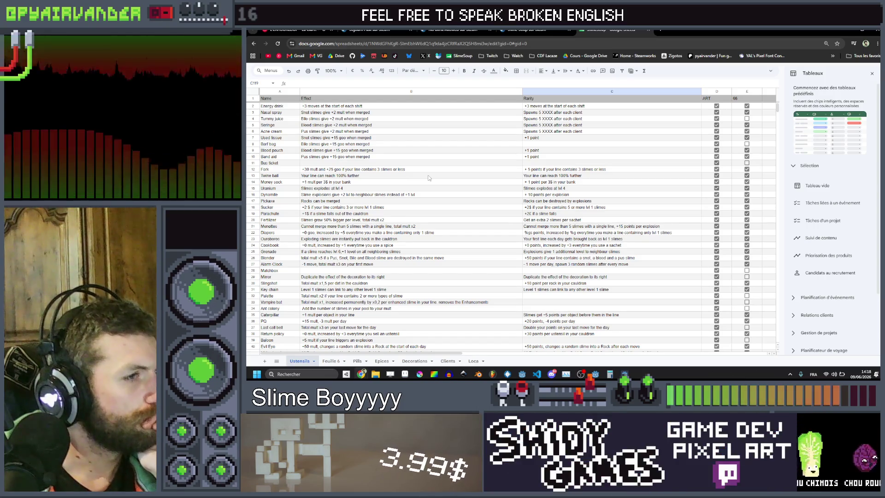
pyautogui.scroll(-1, 428, 178)
pyautogui.scroll(-1, 429, 178)
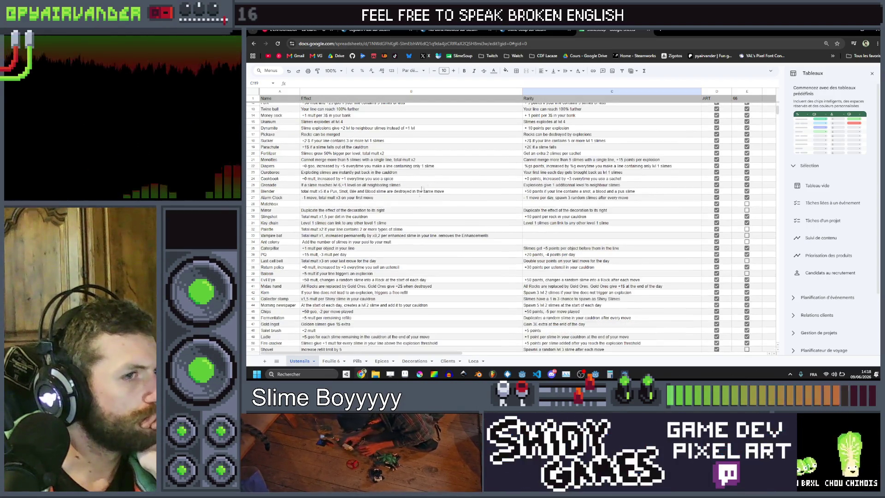
pyautogui.click(377, 230)
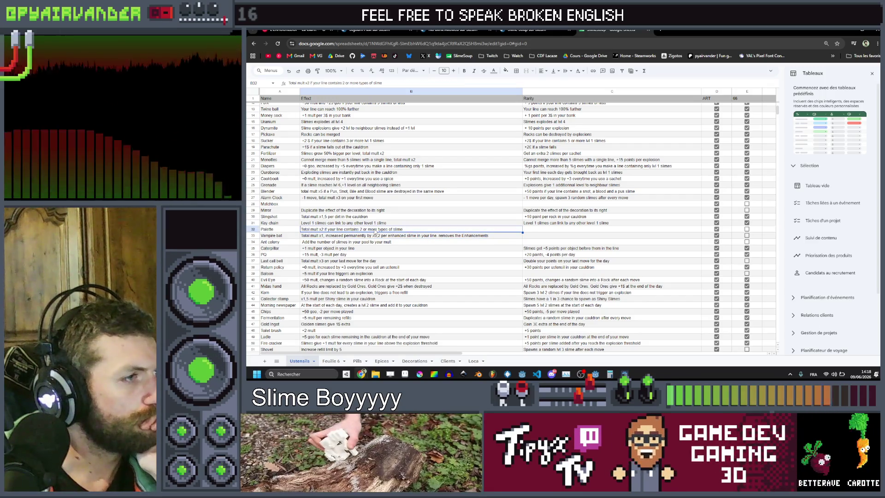
pyautogui.scroll(-15, 375, 234)
# Step: Enter '+100 points if your line contains a rainbow slime' in C119, correcting 300 to 100
pyautogui.click(560, 182)
pyautogui.write('+')
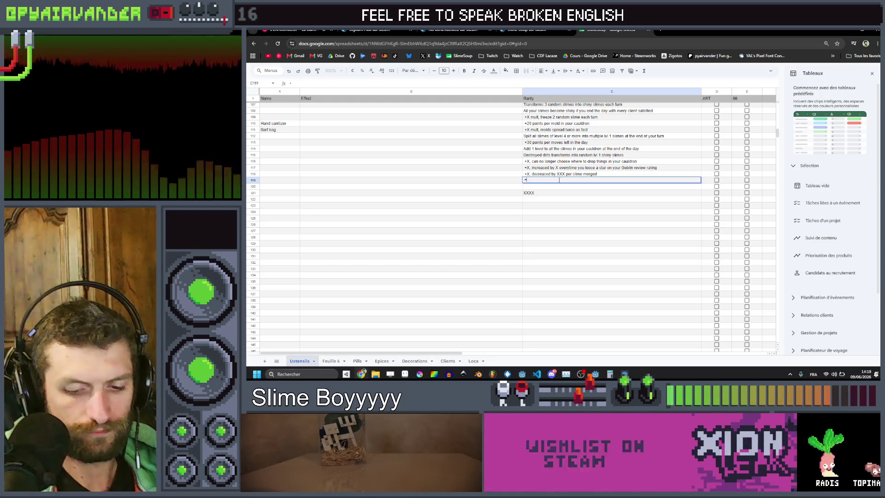
pyautogui.write('300 p')
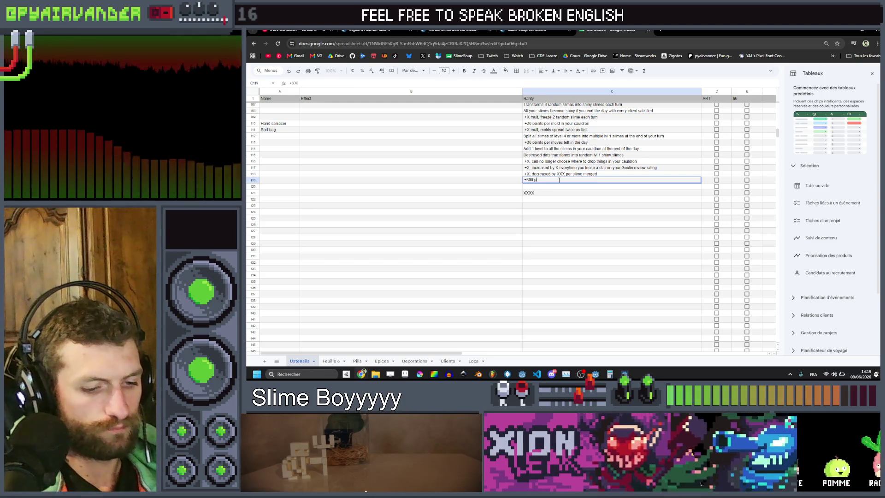
pyautogui.write('oints if your')
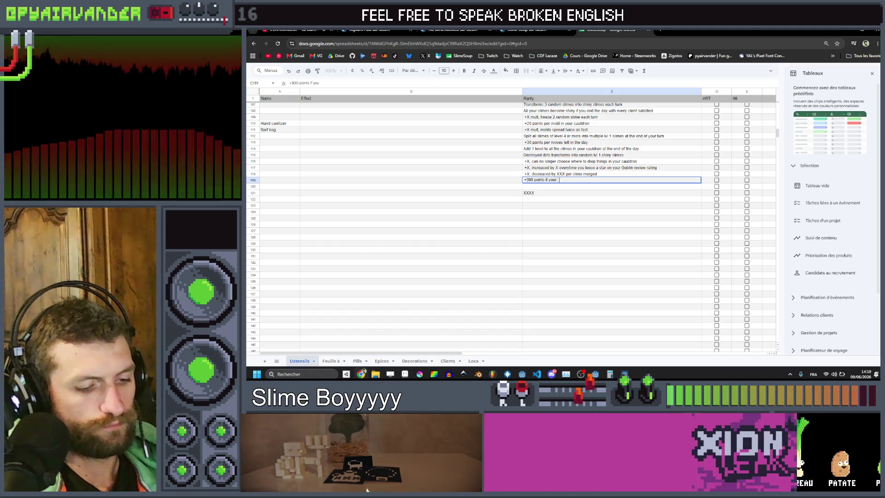
pyautogui.write(' line contains a')
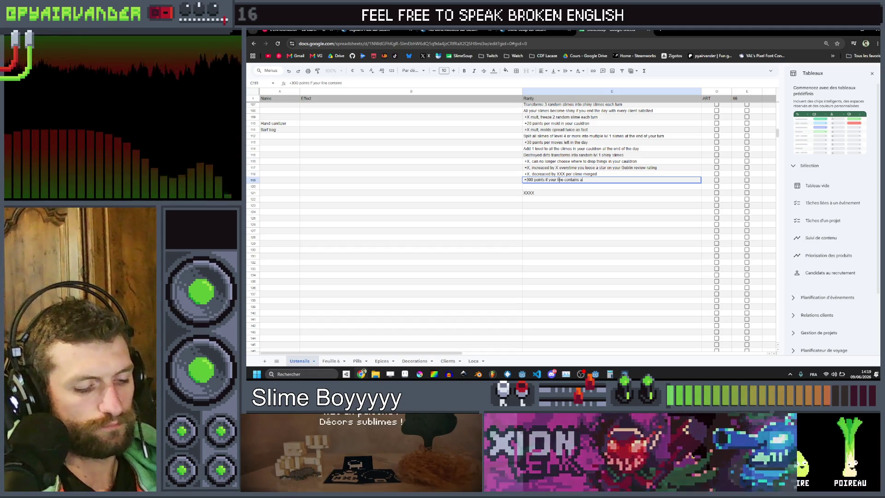
pyautogui.write(' rainbow slime')
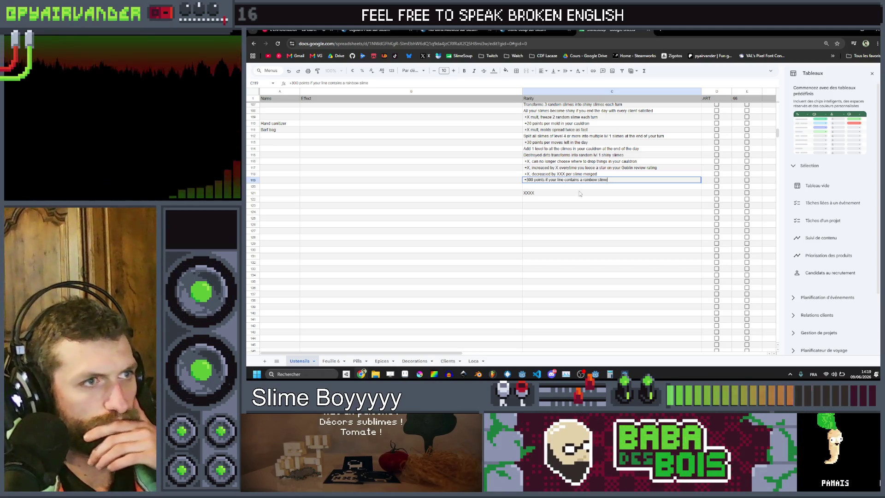
pyautogui.press('Return')
pyautogui.press('Down')
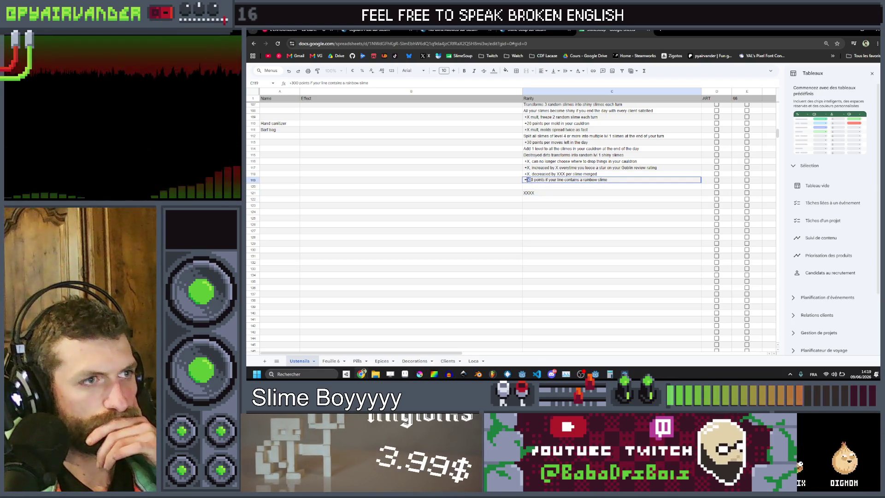
pyautogui.write('1')
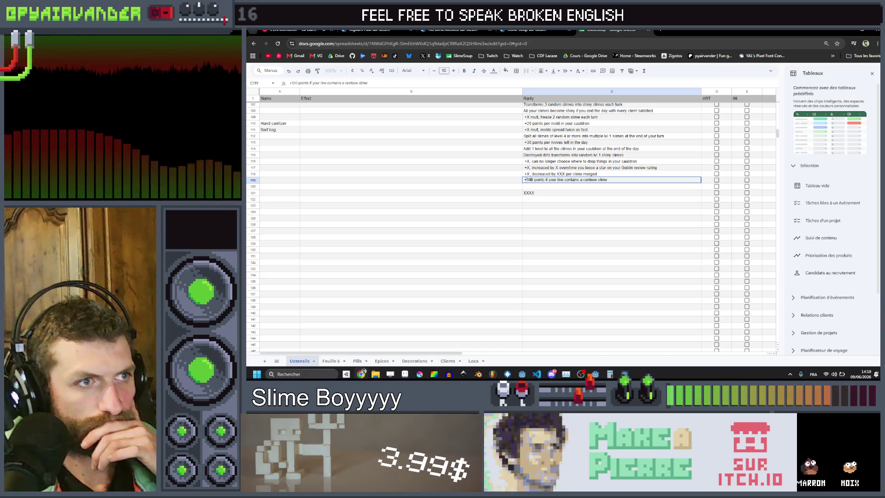
pyautogui.scroll(5, 569, 196)
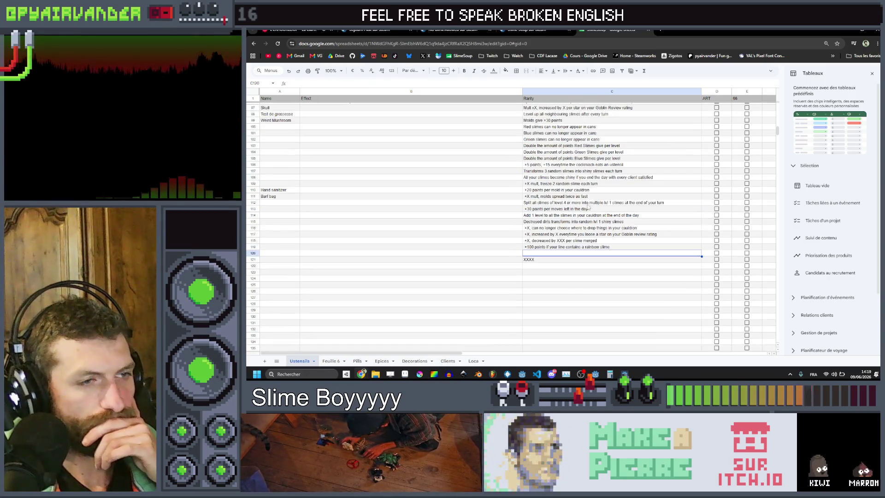
# Step: Check the Rainbow dust effect wording in C94 without changing it
pyautogui.scroll(2, 586, 207)
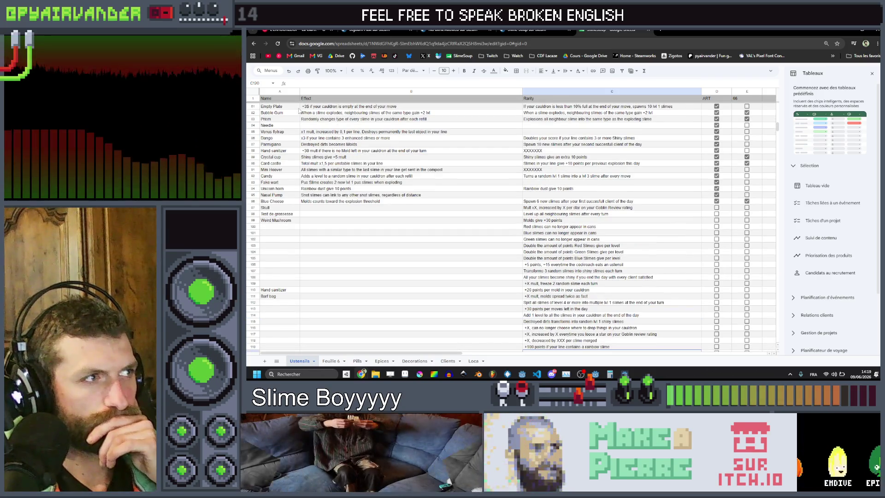
pyautogui.scroll(2, 282, 140)
pyautogui.scroll(5, 283, 160)
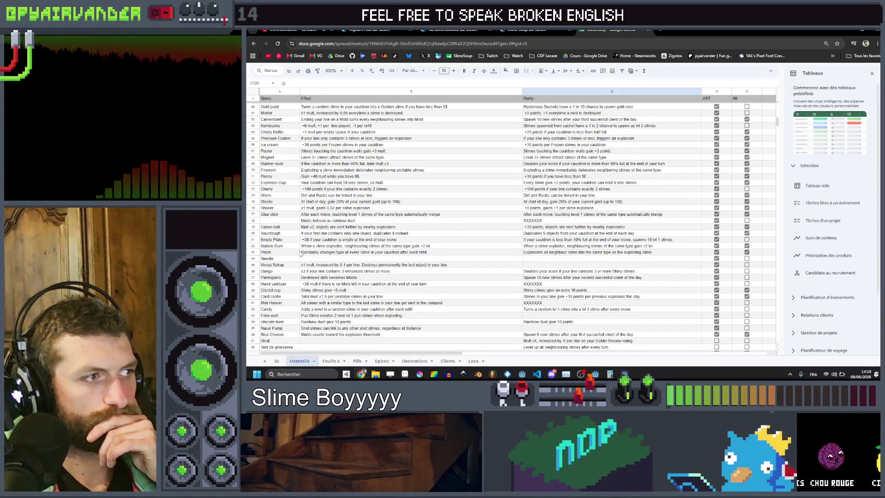
pyautogui.doubleClick(585, 321)
pyautogui.press('Return')
pyautogui.scroll(-5, 594, 282)
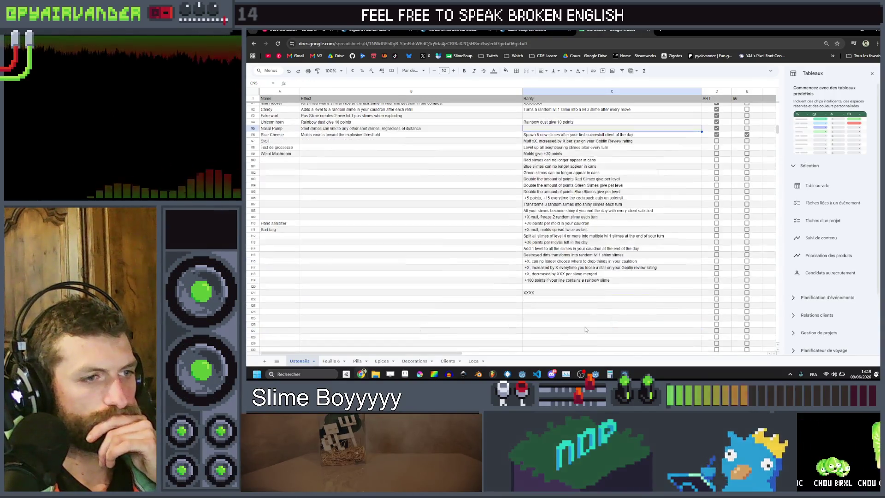
# Step: Change 'slime' to 'dust' in the C119 effect and commit it
pyautogui.doubleClick(612, 280)
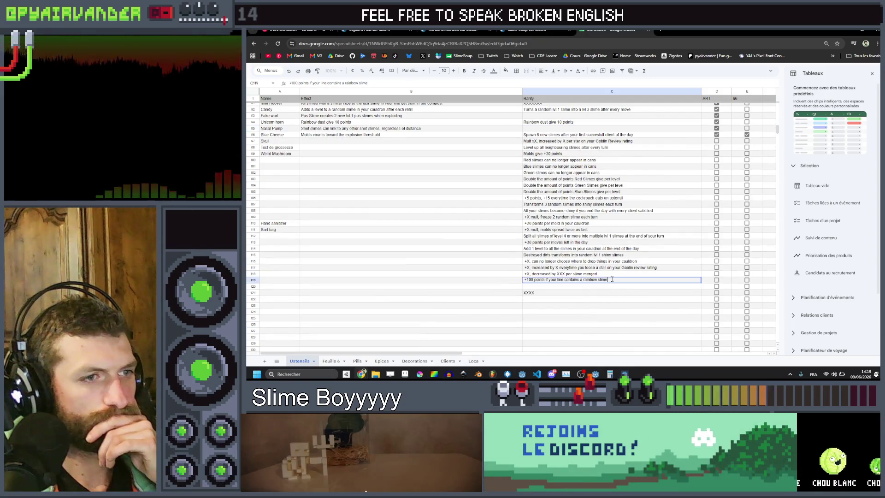
pyautogui.write('dust')
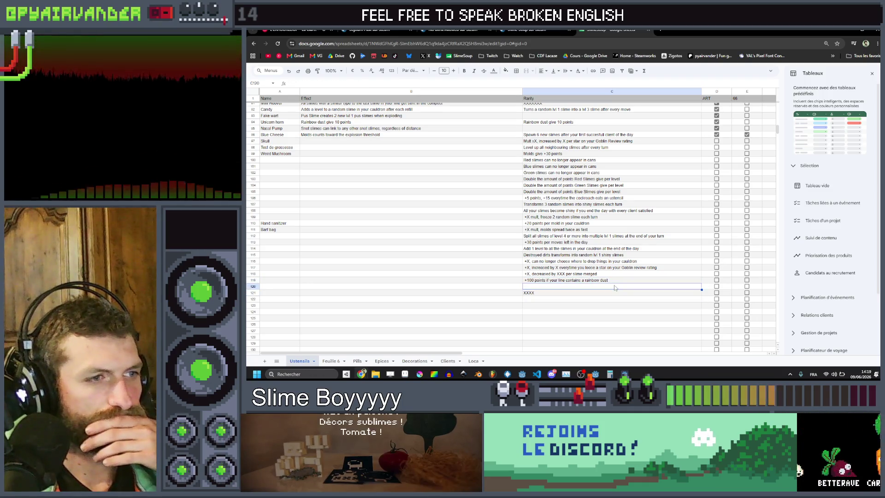
pyautogui.click(618, 279)
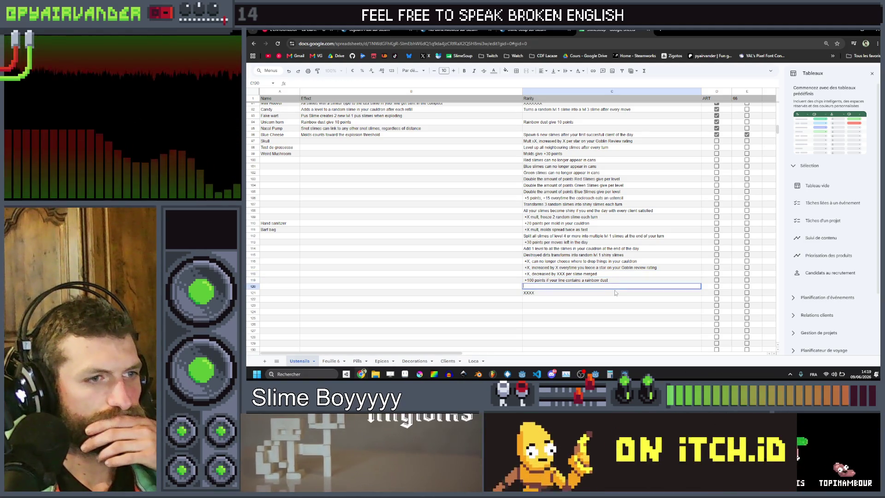
pyautogui.click(615, 291)
pyautogui.doubleClick(616, 286)
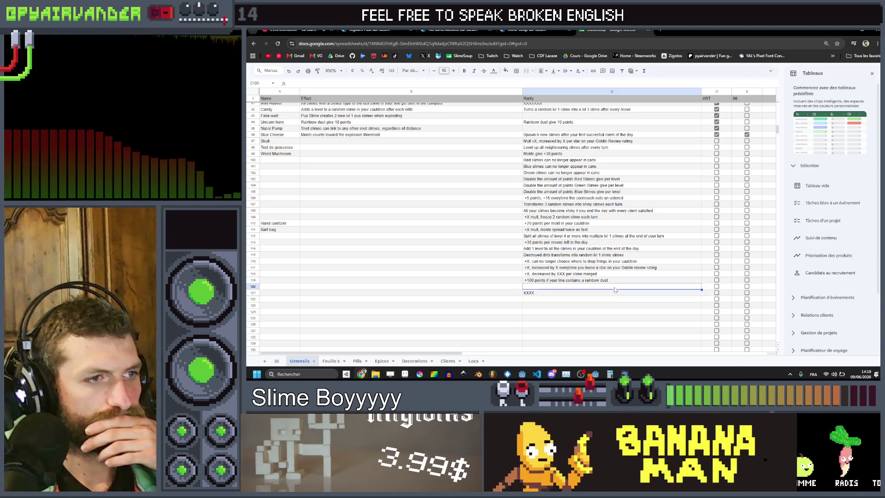
pyautogui.doubleClick(616, 280)
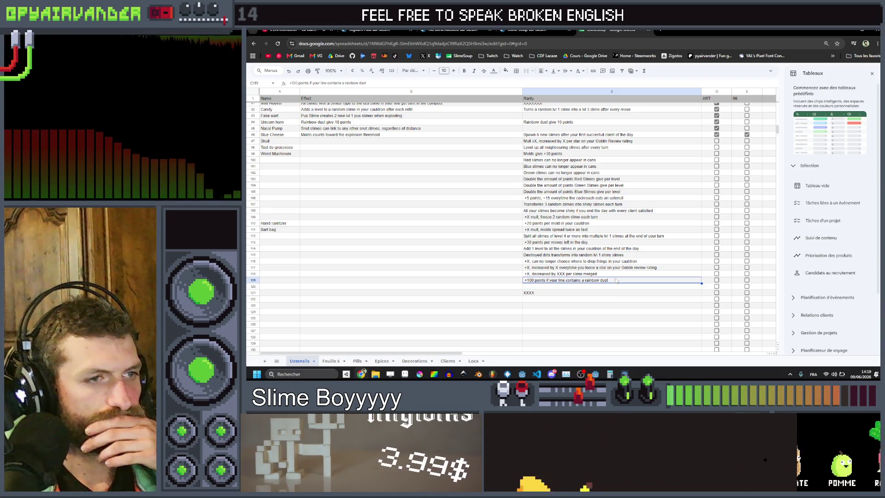
pyautogui.click(610, 290)
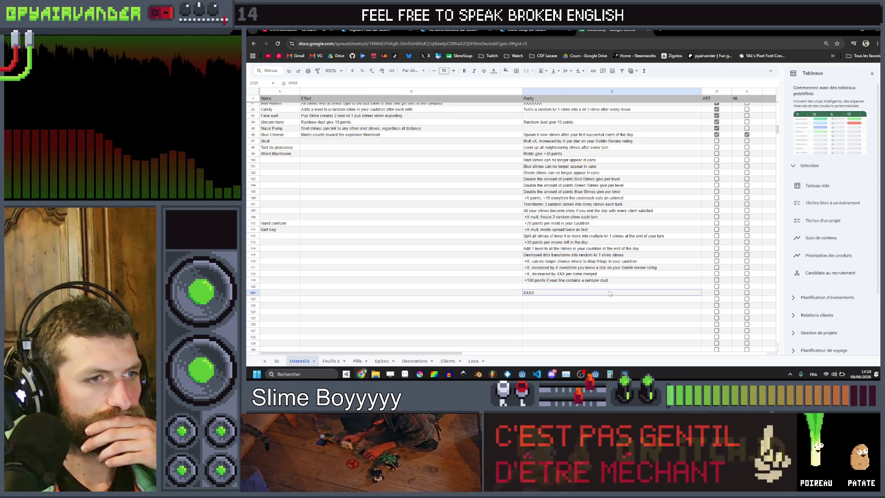
pyautogui.doubleClick(609, 288)
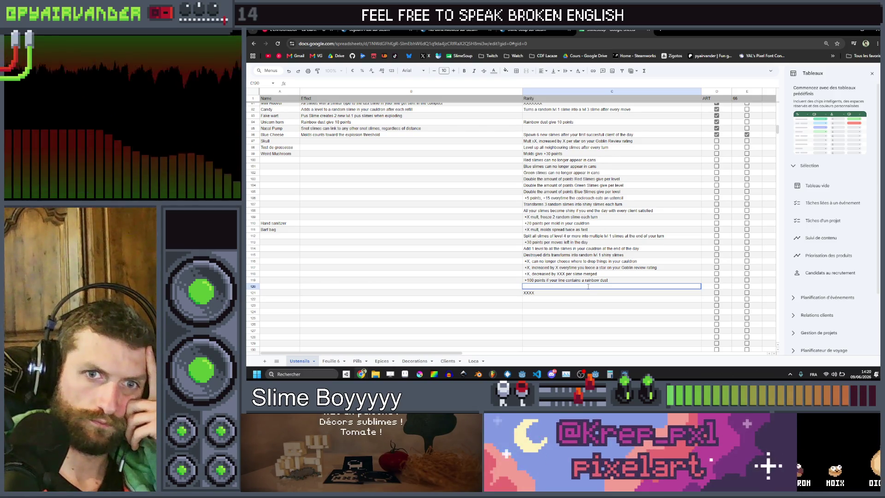
# Step: Write 'Frozen slimes can be selected, their points per level are halved' in C120, replacing the 'but are worth' draft
pyautogui.write('F')
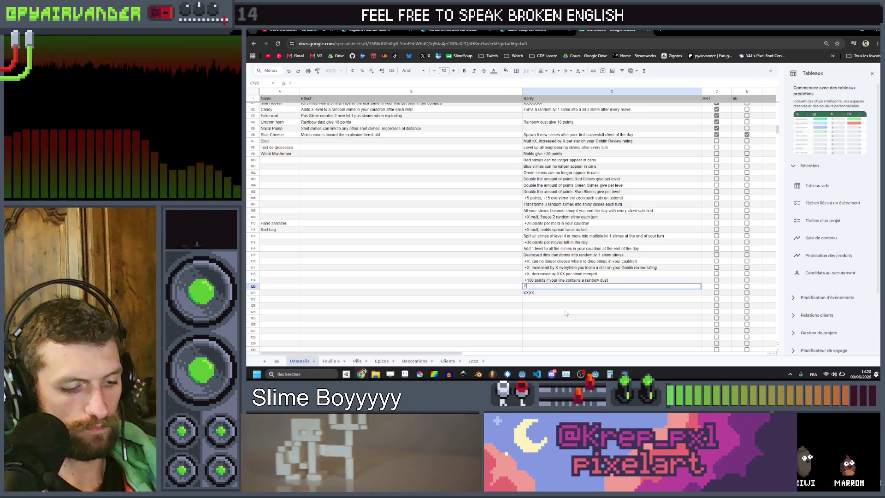
pyautogui.write('rozen s')
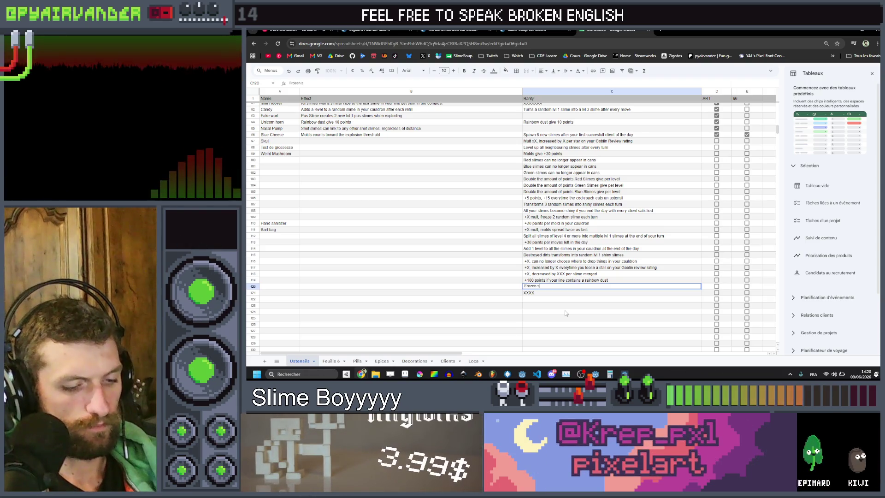
pyautogui.write('limes can be selected')
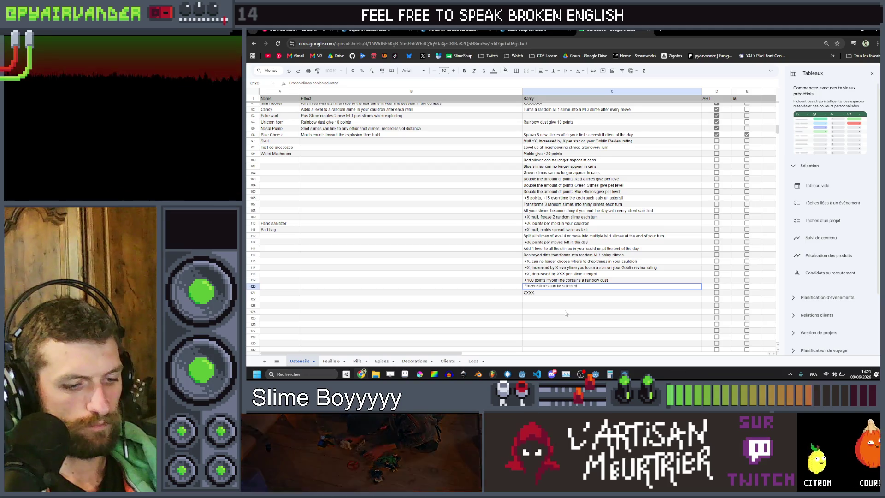
pyautogui.write(' but a')
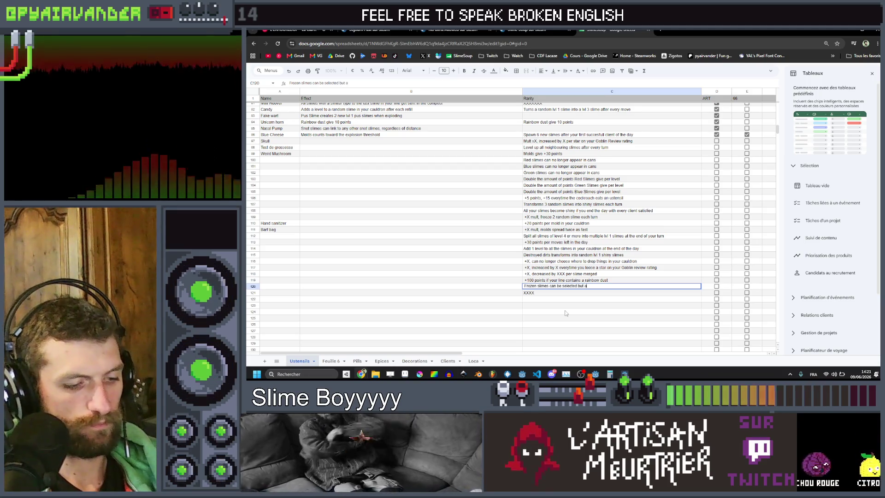
pyautogui.write('re worth h')
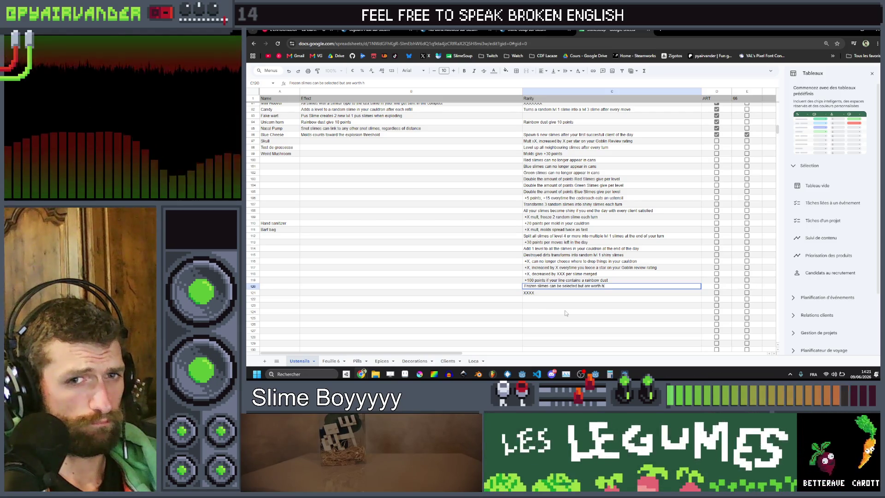
pyautogui.write('al')
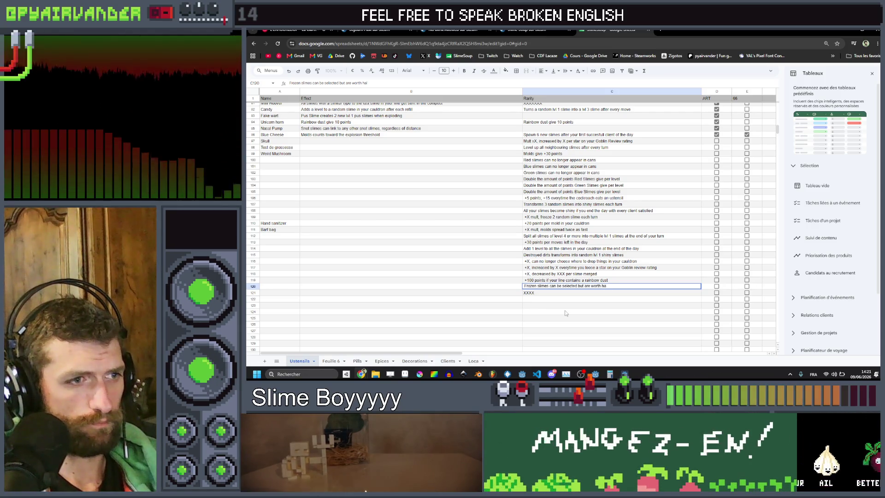
pyautogui.press('BackSpace')
pyautogui.press('BackSpace')
pyautogui.press('BackSpace')
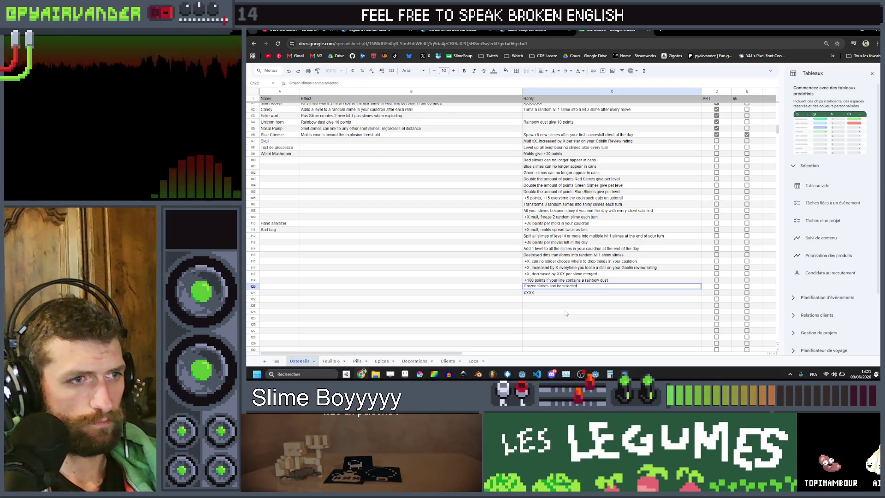
pyautogui.write(', their po')
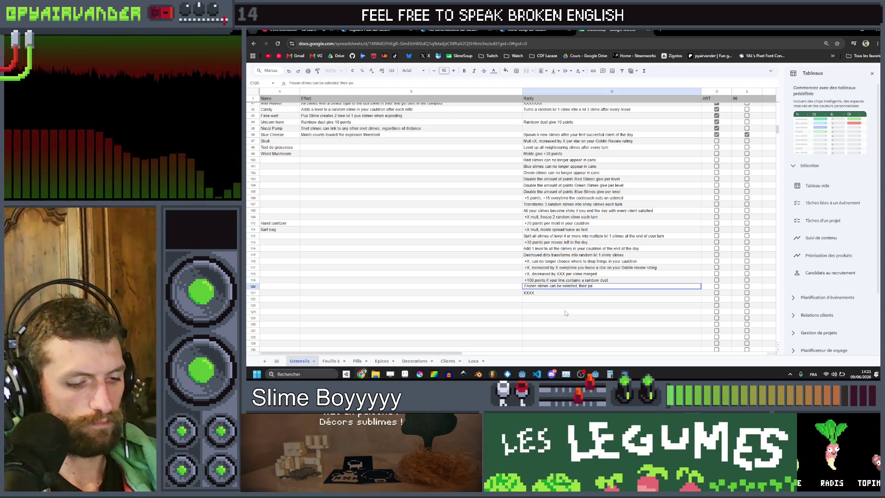
pyautogui.write('ints per level are halve')
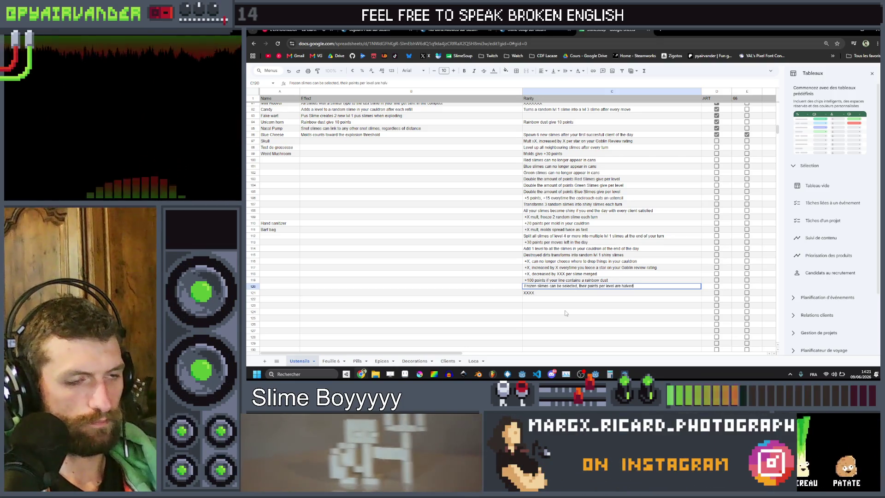
pyautogui.write('d')
pyautogui.click(574, 307)
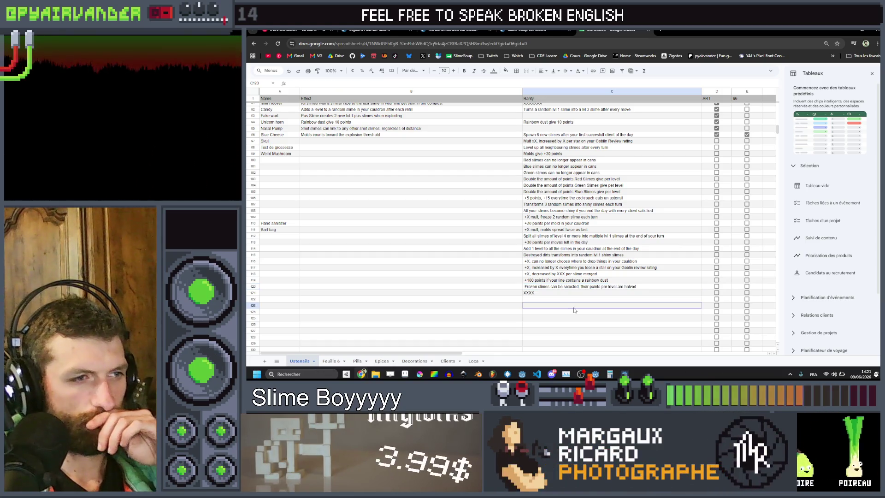
# Step: Erase the XXXX placeholder from cell C121
pyautogui.doubleClick(573, 295)
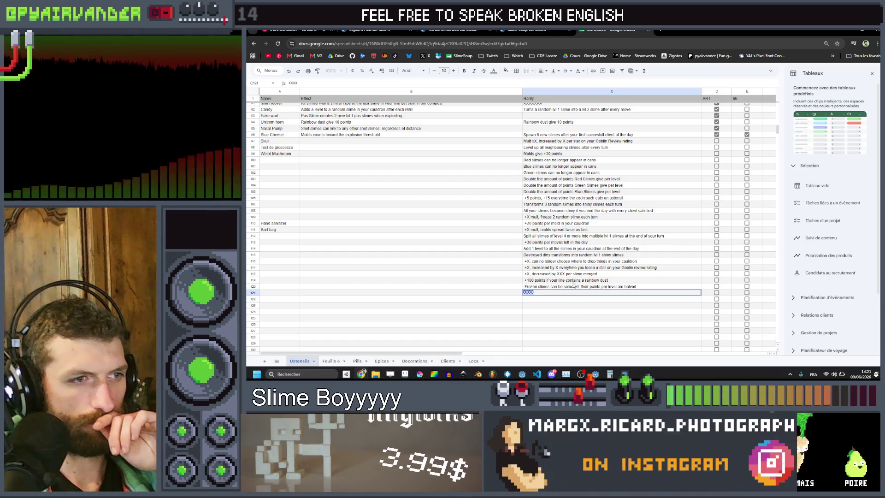
pyautogui.click(647, 285)
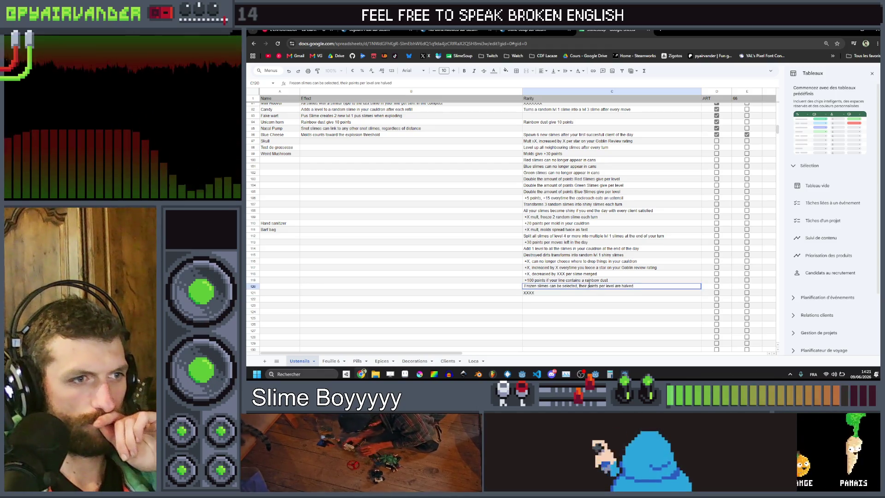
pyautogui.click(637, 294)
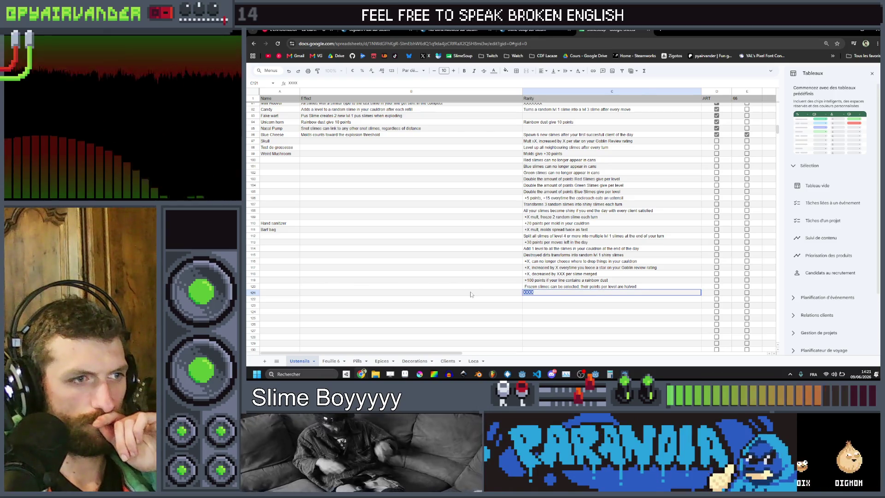
pyautogui.click(484, 294)
pyautogui.doubleClick(539, 293)
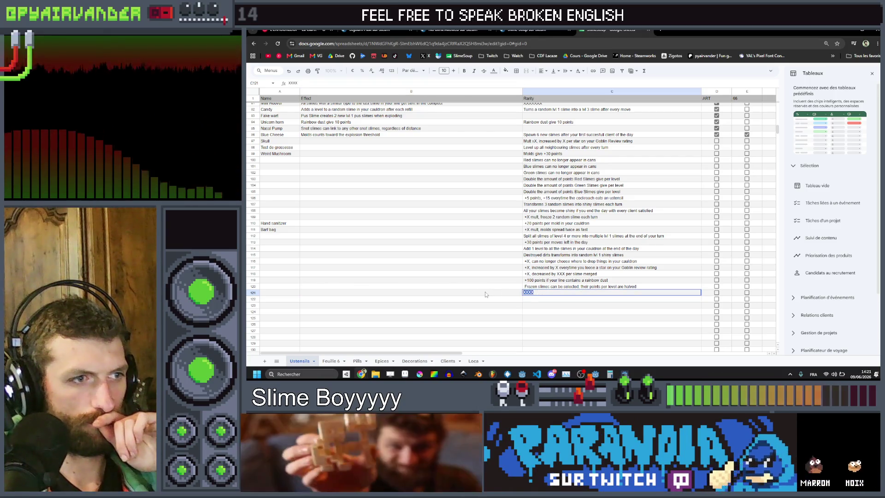
pyautogui.click(485, 294)
pyautogui.doubleClick(534, 295)
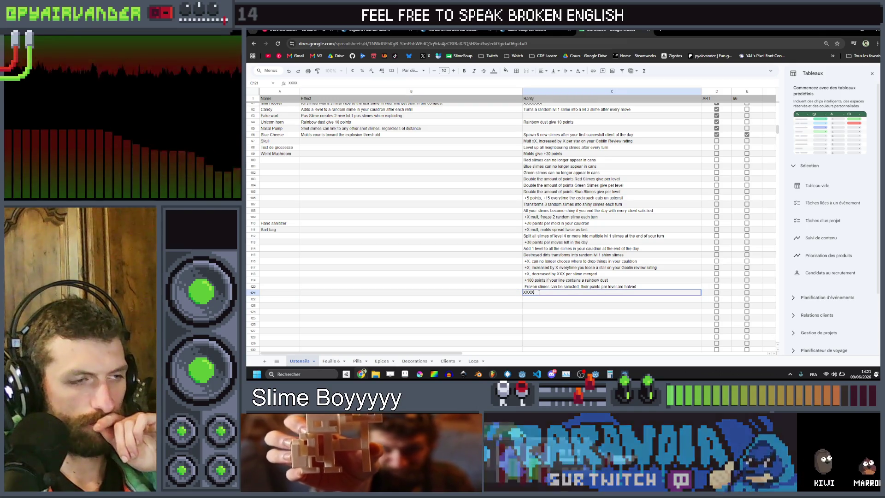
pyautogui.click(471, 294)
pyautogui.press('Tab')
pyautogui.press('Return')
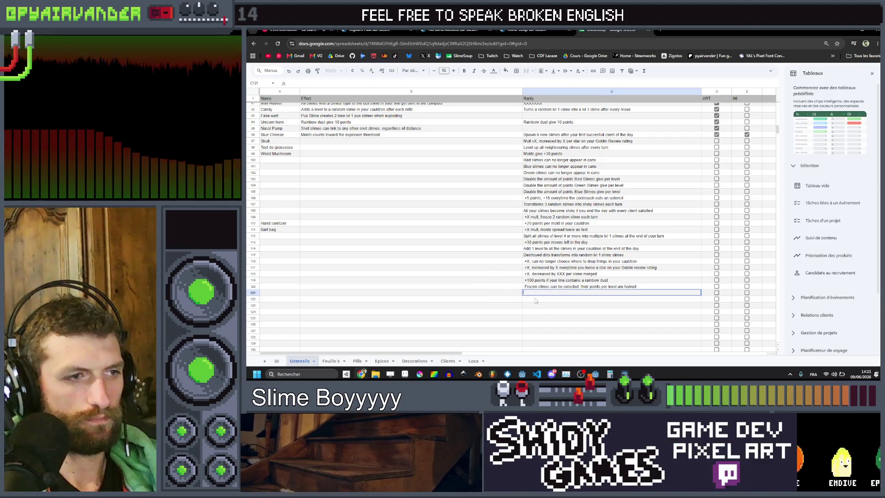
pyautogui.press('Return')
pyautogui.press('Down')
# Step: Confirm C121 and C122 below the frozen slimes effect are empty, leaving them unchanged
pyautogui.click(550, 294)
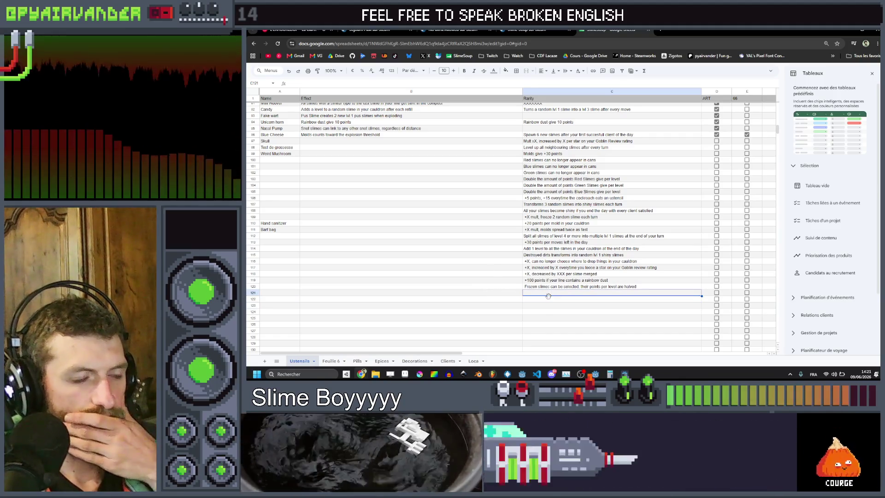
pyautogui.press('Up')
pyautogui.press('Return')
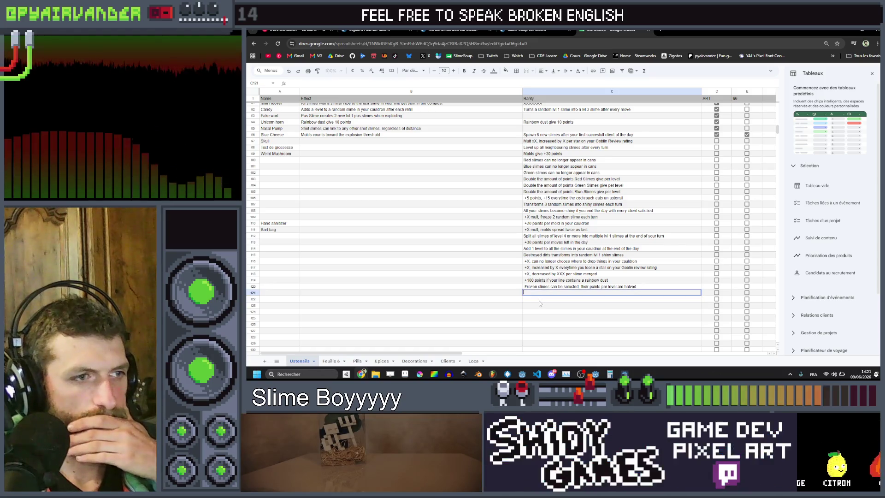
pyautogui.press('Return')
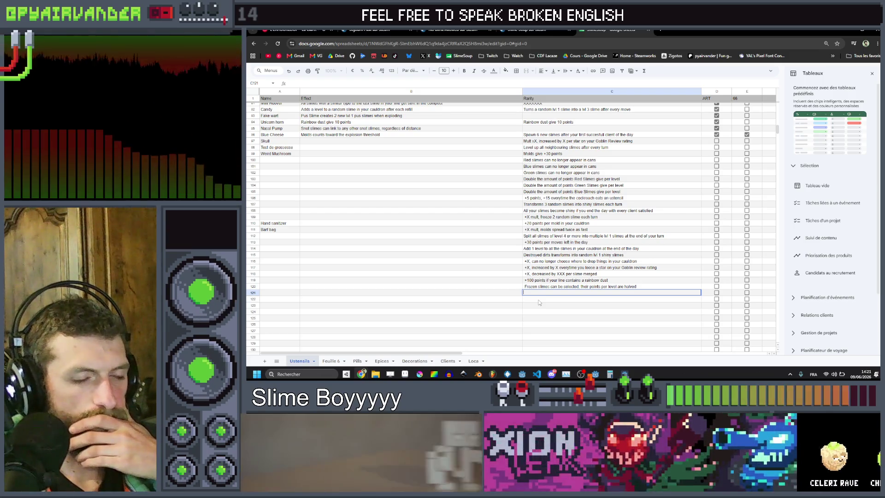
pyautogui.press('Up')
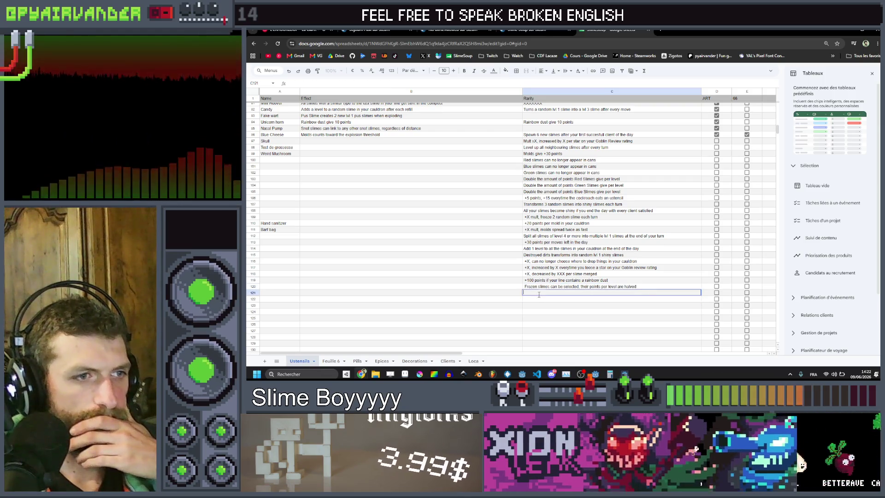
pyautogui.click(538, 304)
pyautogui.doubleClick(539, 298)
pyautogui.press('Escape')
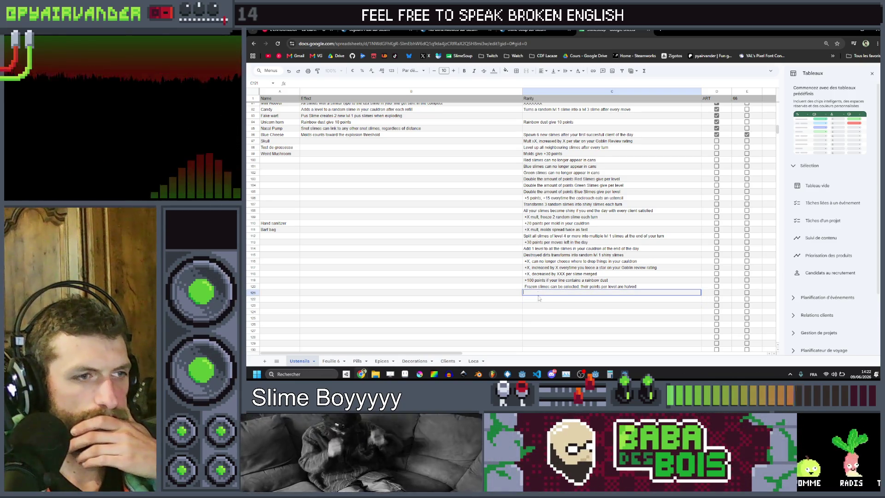
pyautogui.press('Up')
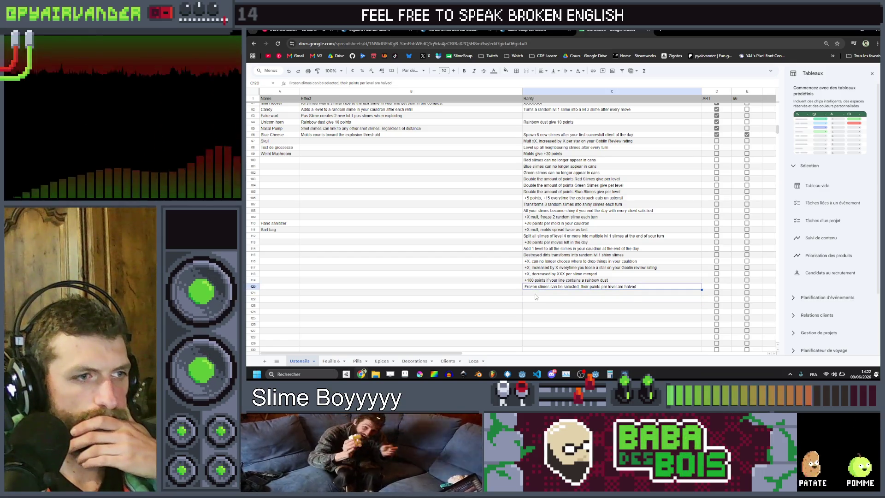
pyautogui.click(535, 300)
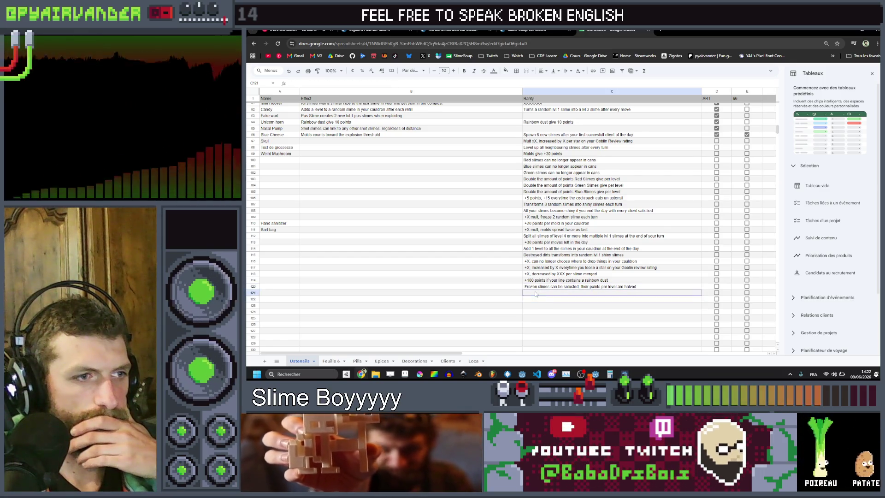
pyautogui.doubleClick(535, 294)
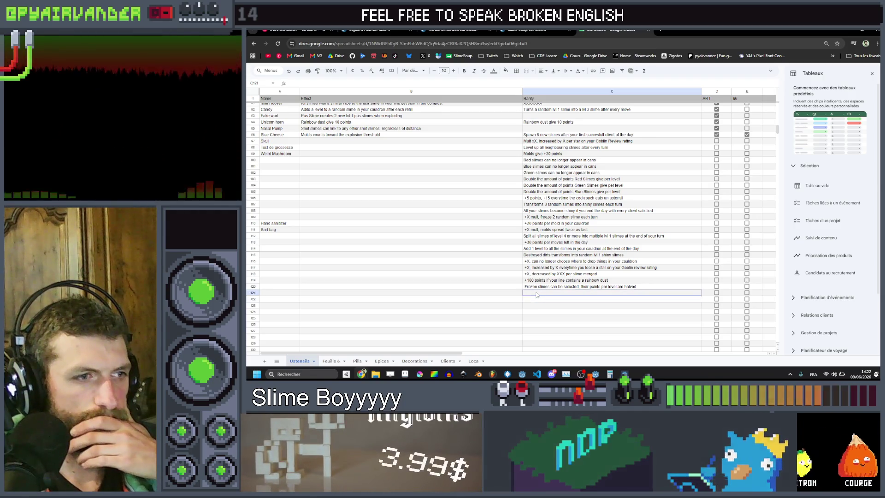
pyautogui.click(536, 301)
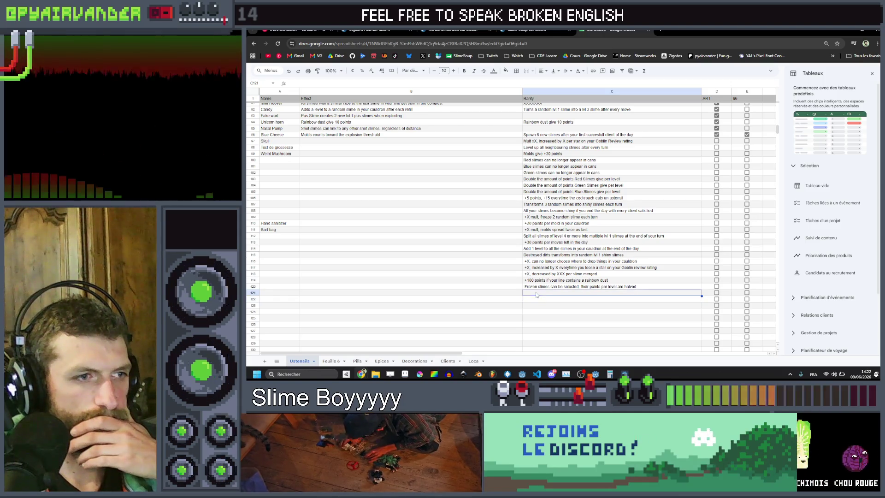
pyautogui.doubleClick(536, 295)
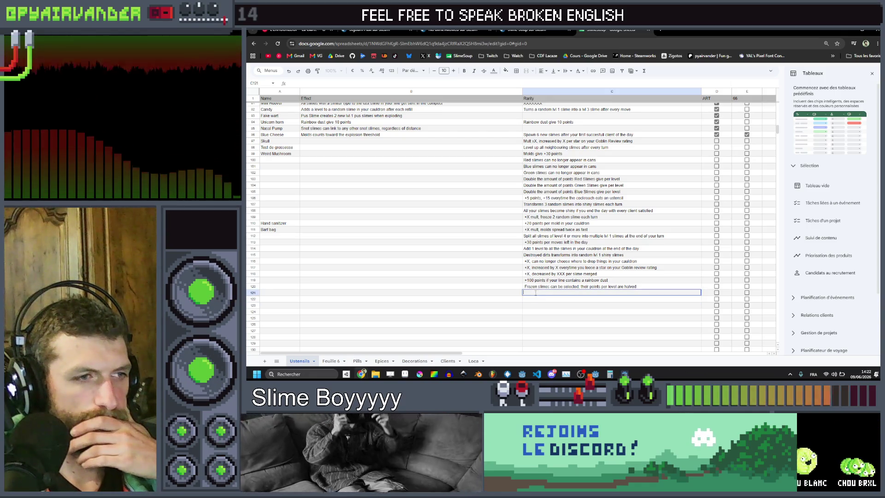
pyautogui.press('Escape')
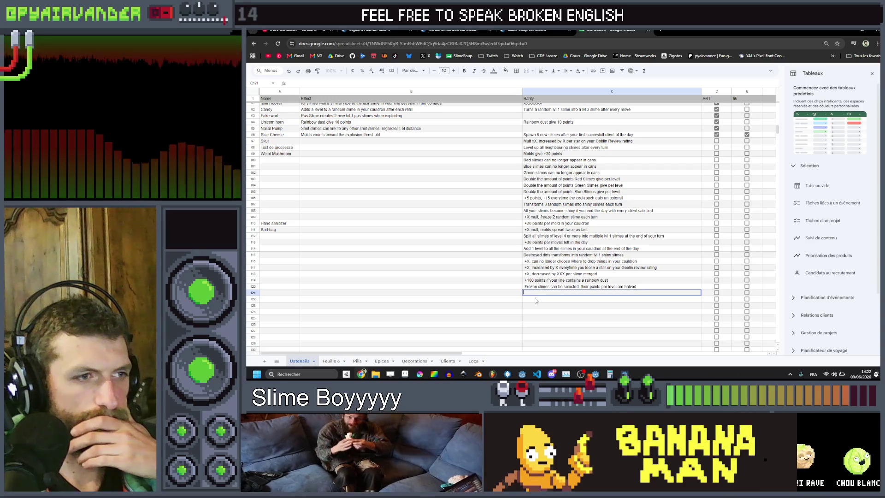
pyautogui.doubleClick(536, 299)
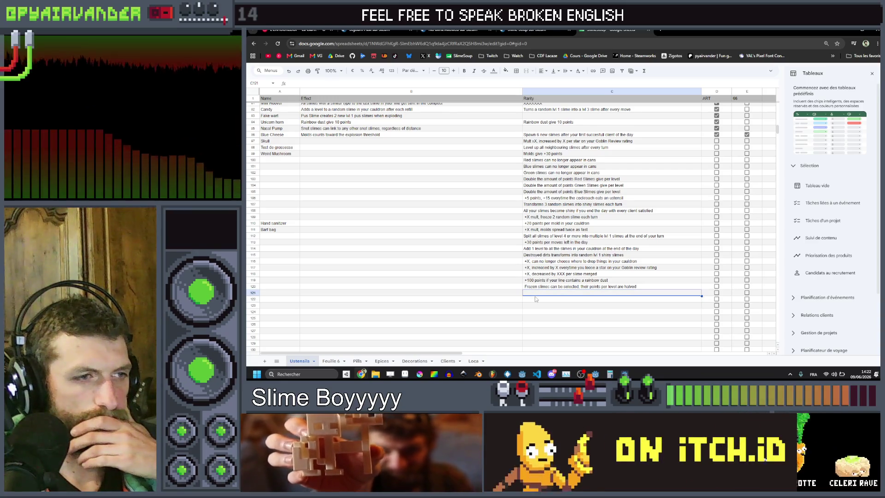
pyautogui.doubleClick(536, 292)
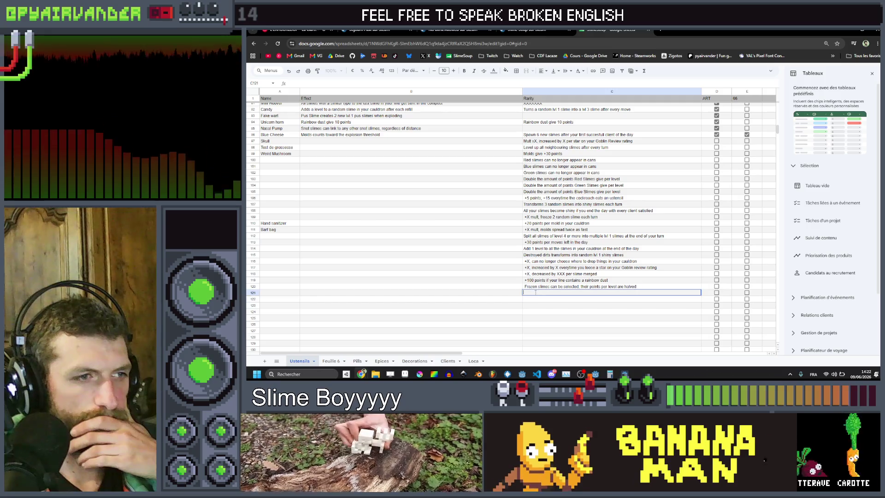
pyautogui.press('Escape')
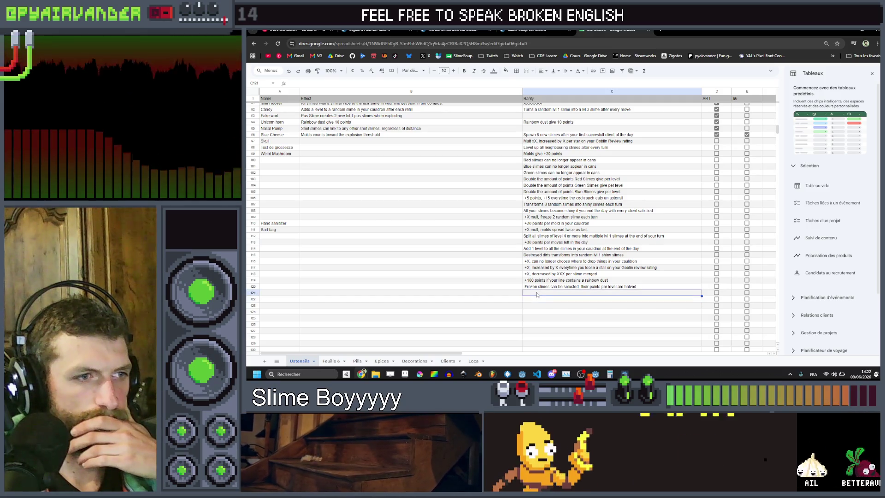
pyautogui.doubleClick(536, 298)
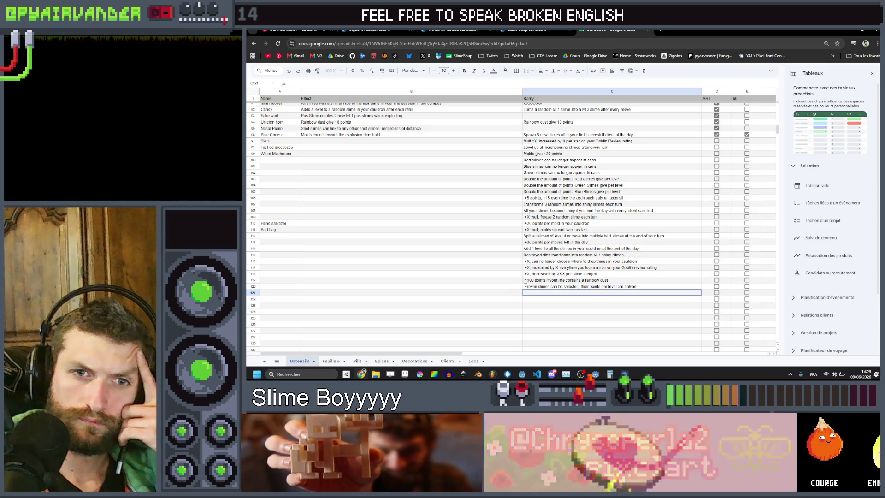
pyautogui.press('Escape')
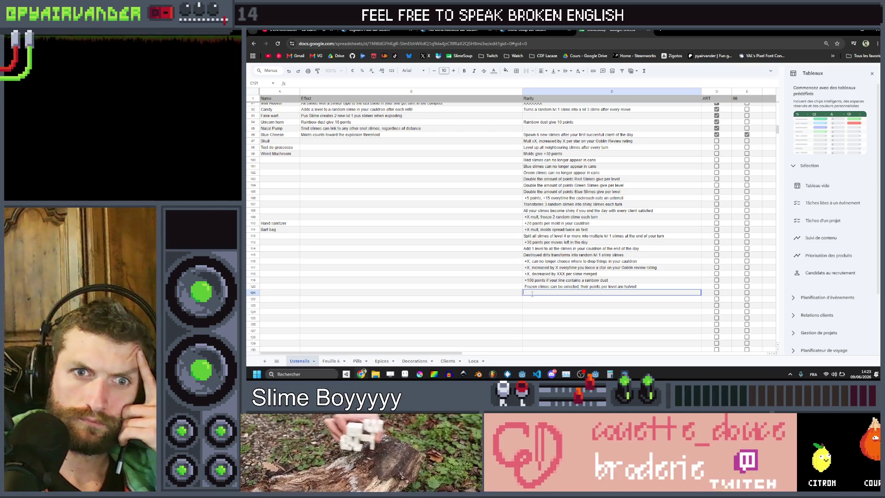
# Step: Type '+X mult, Destroy a random ustensil every day' in C121, fixing the typos
pyautogui.write('Dstroy a random us')
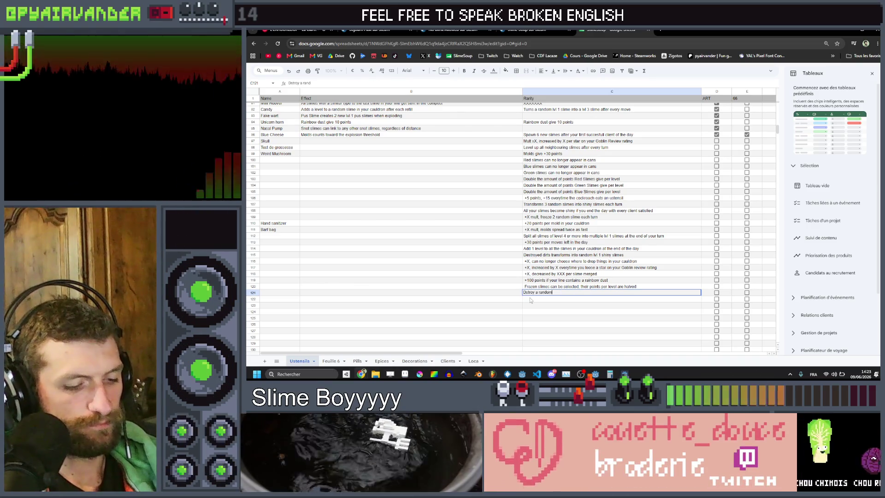
pyautogui.write('ten')
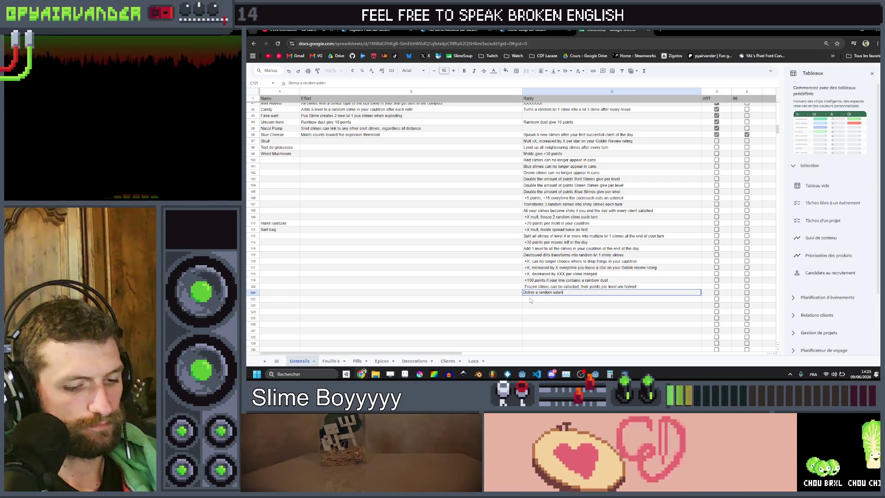
pyautogui.write('sil every t')
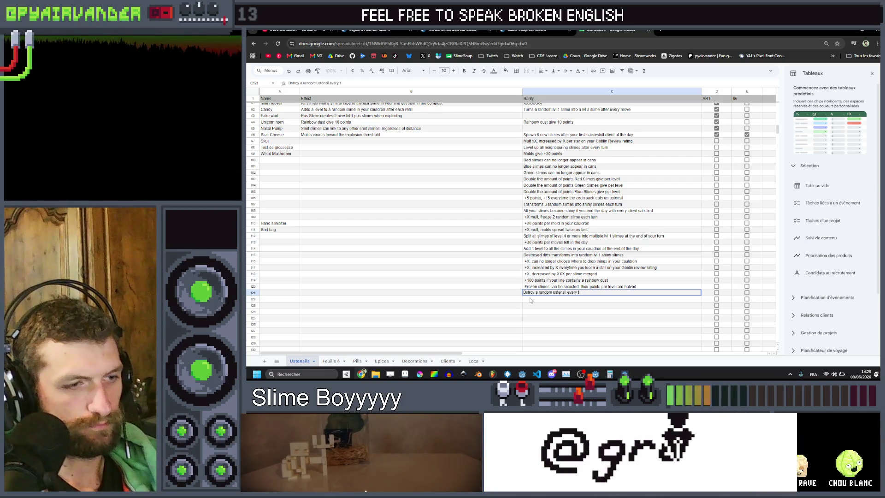
pyautogui.press('BackSpace')
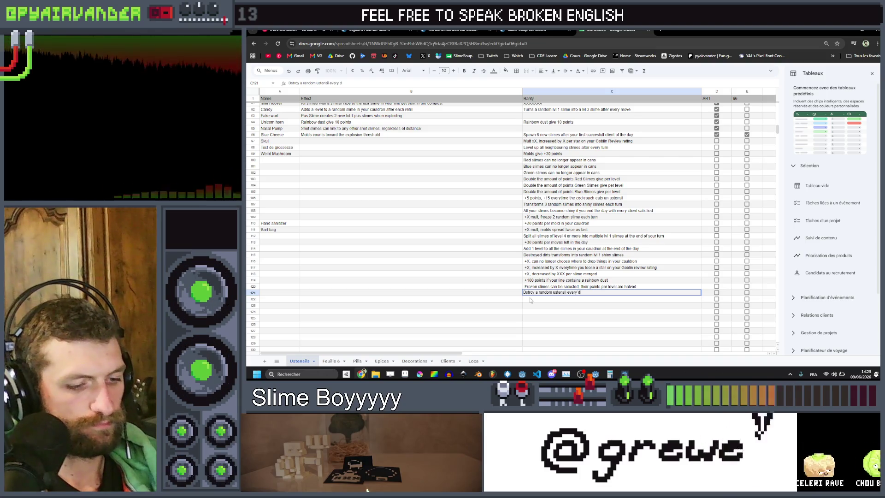
pyautogui.write('ay')
pyautogui.press('Left')
pyautogui.press('Left')
pyautogui.press('Left')
pyautogui.write('e')
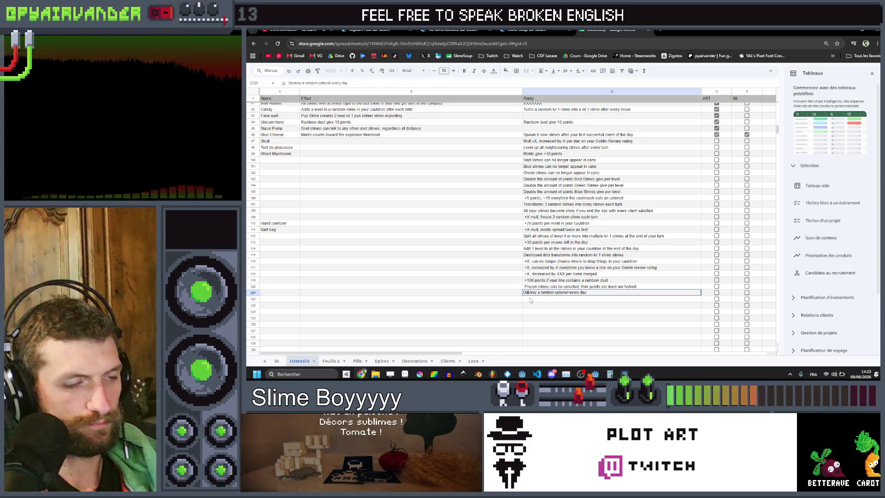
pyautogui.press('Home')
pyautogui.write('+')
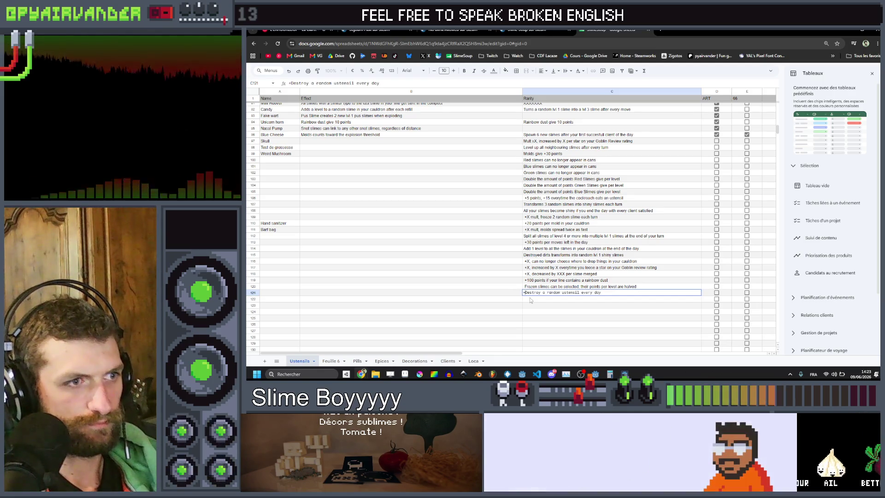
pyautogui.write('X m')
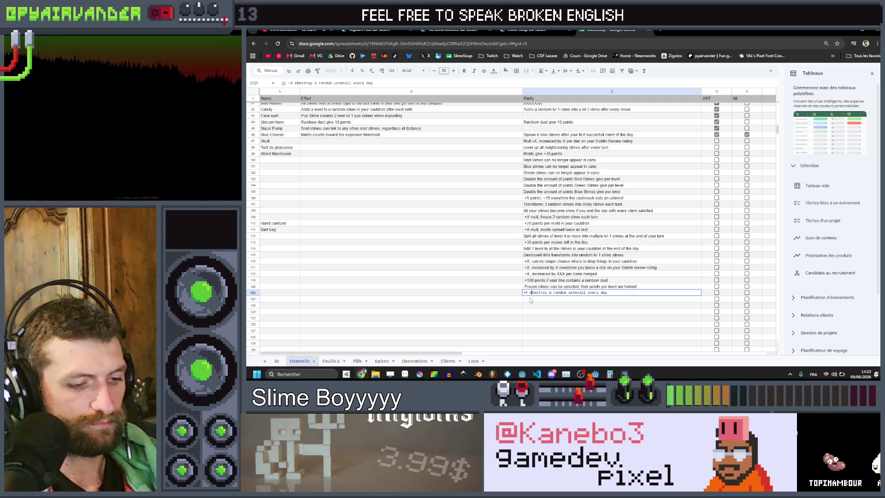
pyautogui.write('ult')
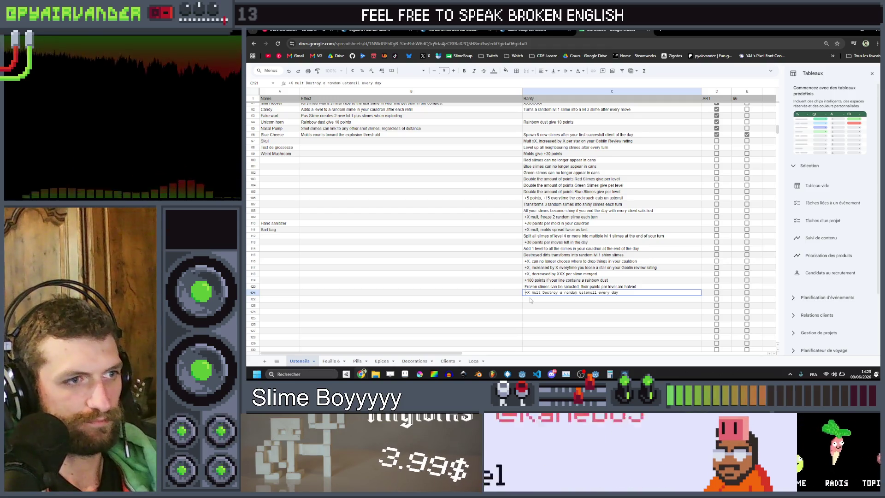
pyautogui.press('Return')
pyautogui.press('BackSpace')
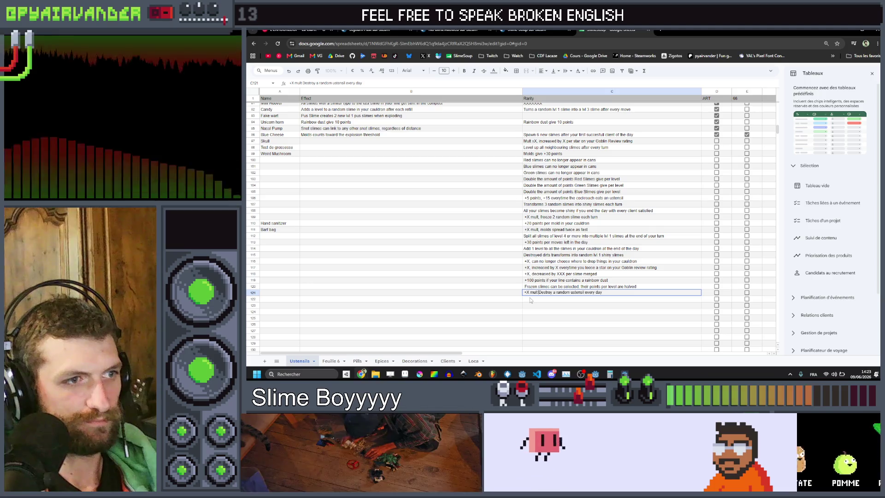
pyautogui.write(',')
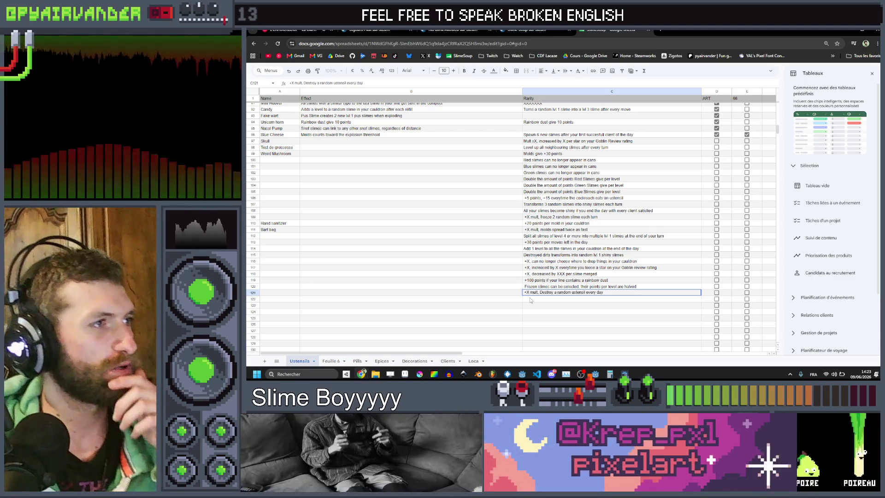
# Step: Paste the Venus flytrap name from A85 into the name cell beside the new effect
pyautogui.scroll(3, 284, 137)
pyautogui.click(280, 132)
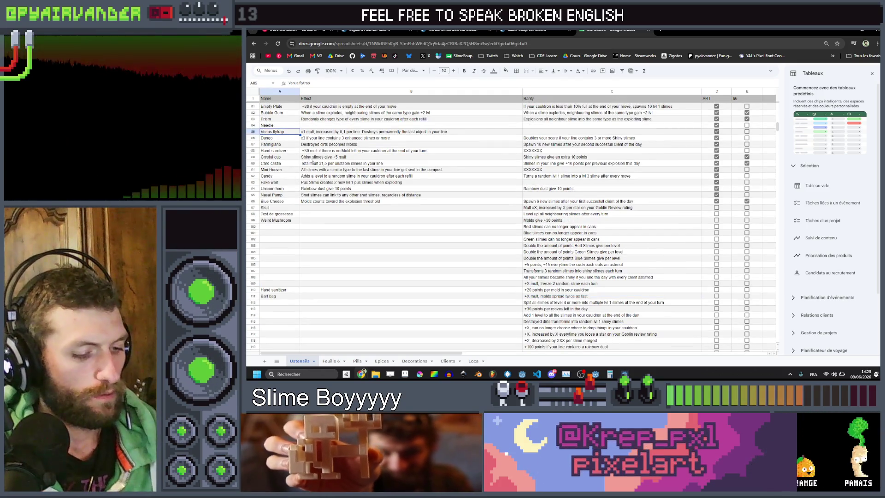
pyautogui.scroll(-7, 290, 197)
pyautogui.click(275, 221)
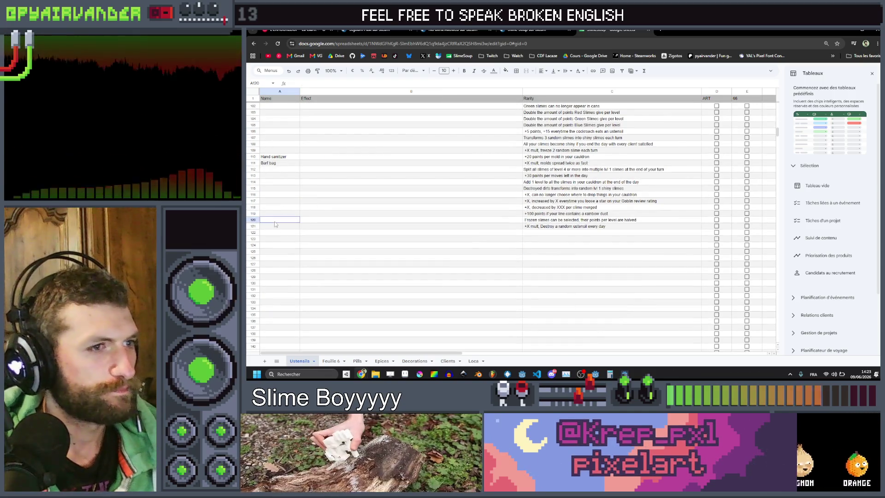
pyautogui.write('Venus flytrap')
pyautogui.click(394, 218)
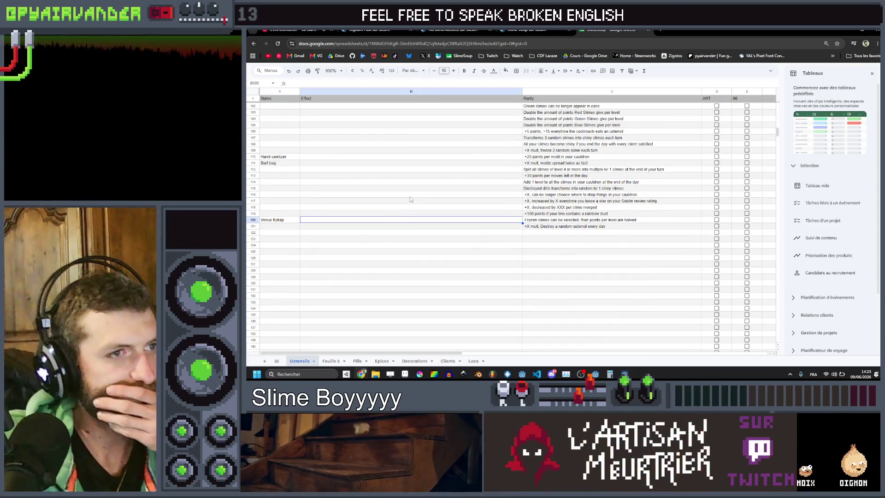
pyautogui.click(424, 227)
pyautogui.click(280, 221)
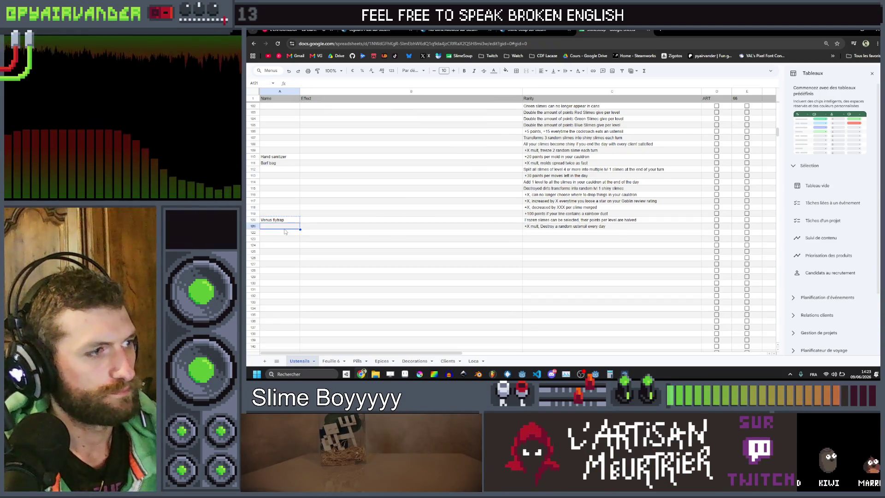
pyautogui.click(372, 207)
pyautogui.scroll(3, 371, 207)
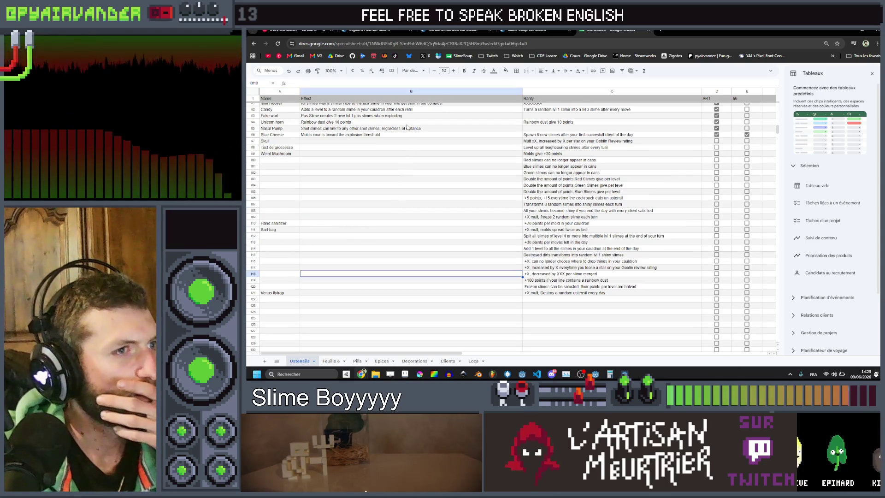
pyautogui.click(291, 160)
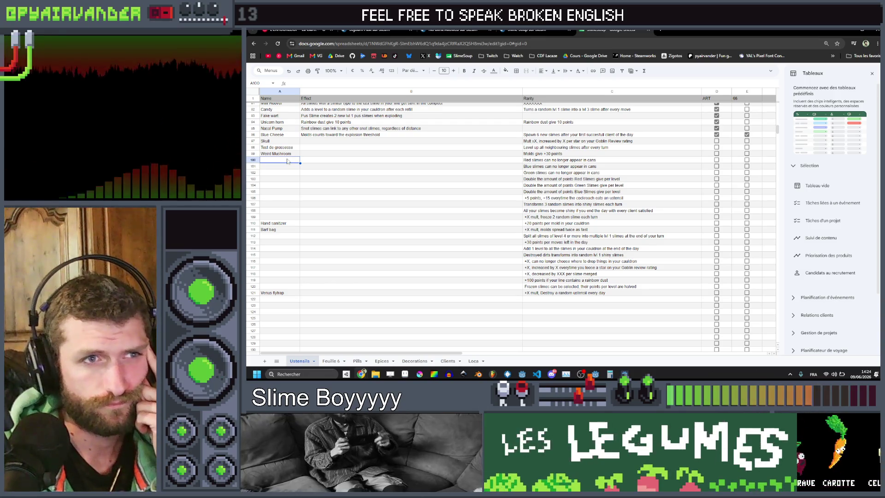
pyautogui.moveTo(590, 163)
pyautogui.mouseDown()
pyautogui.moveTo(291, 162)
pyautogui.moveTo(623, 176)
pyautogui.moveTo(283, 166)
pyautogui.mouseUp()
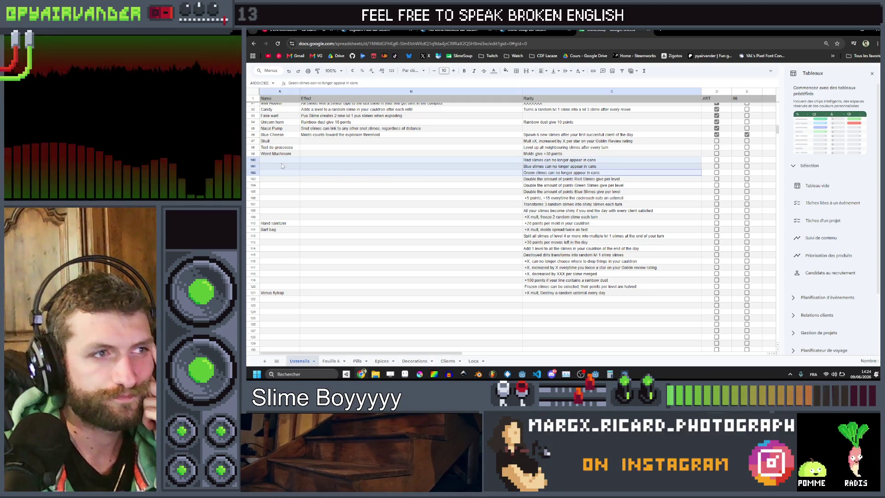
pyautogui.click(559, 161)
pyautogui.moveTo(559, 161); pyautogui.dragTo(279, 158)
pyautogui.click(279, 159)
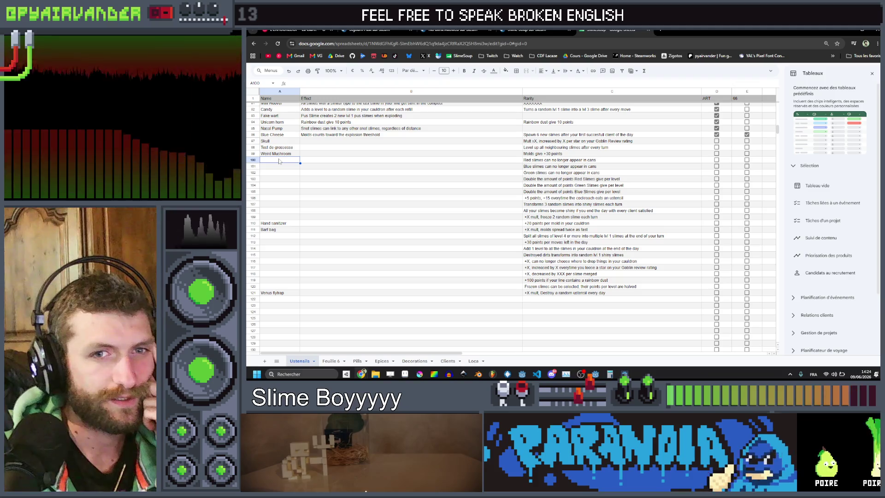
pyautogui.moveTo(278, 161)
pyautogui.mouseDown()
pyautogui.moveTo(576, 173)
pyautogui.moveTo(288, 164)
pyautogui.mouseUp()
pyautogui.click(275, 164)
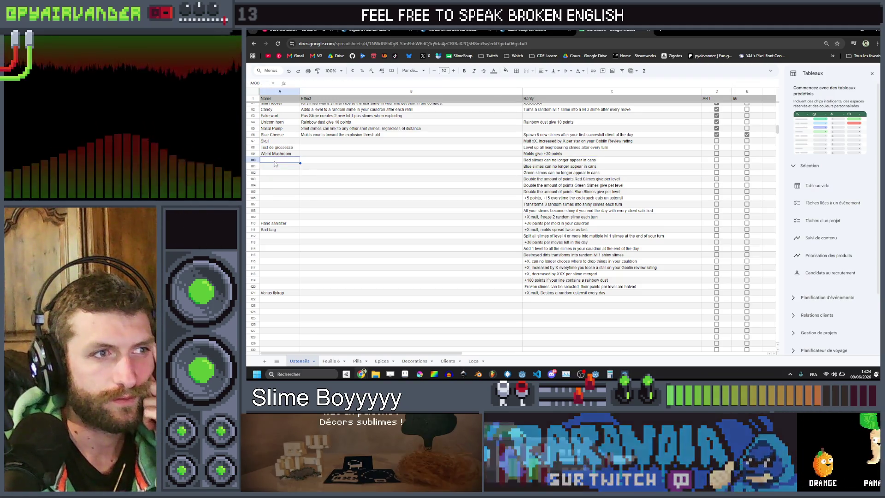
pyautogui.press('Down')
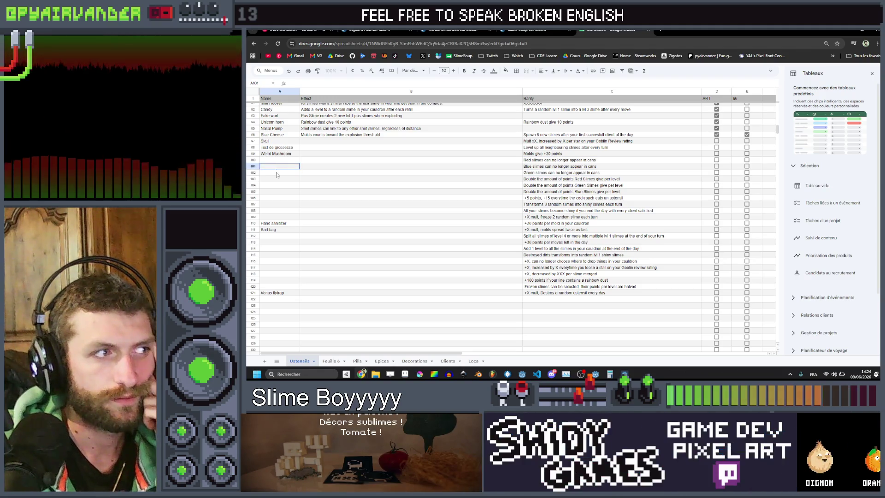
pyautogui.click(282, 178)
pyautogui.click(282, 160)
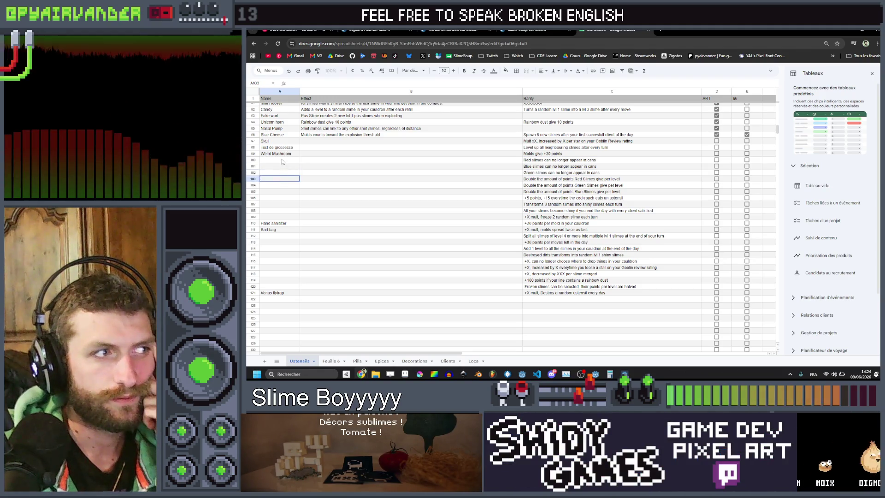
pyautogui.moveTo(543, 178); pyautogui.dragTo(266, 177)
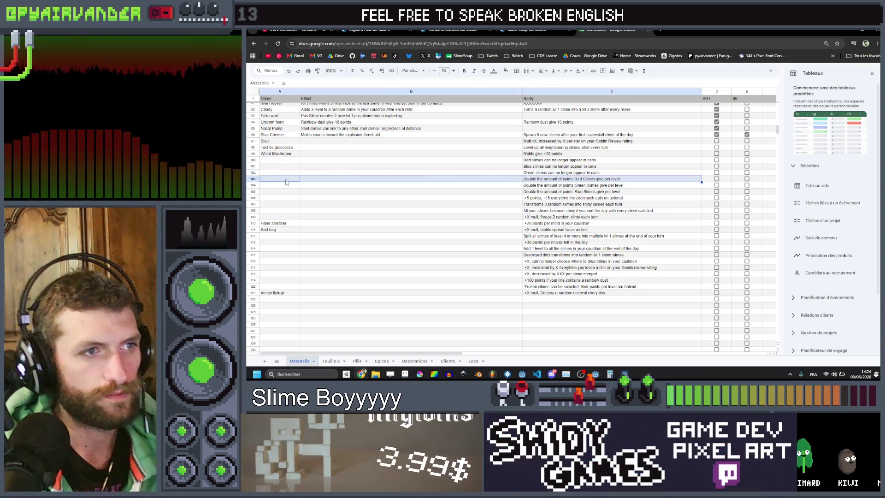
pyautogui.doubleClick(273, 178)
pyautogui.write('ampon')
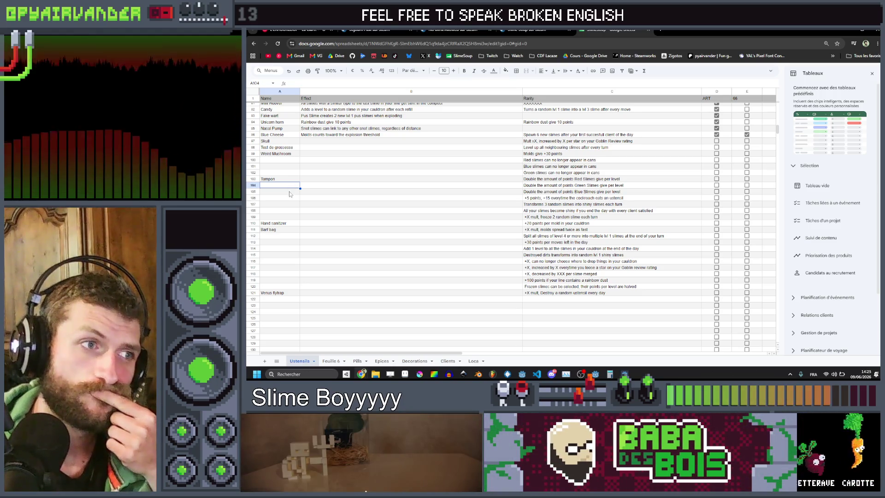
pyautogui.click(286, 194)
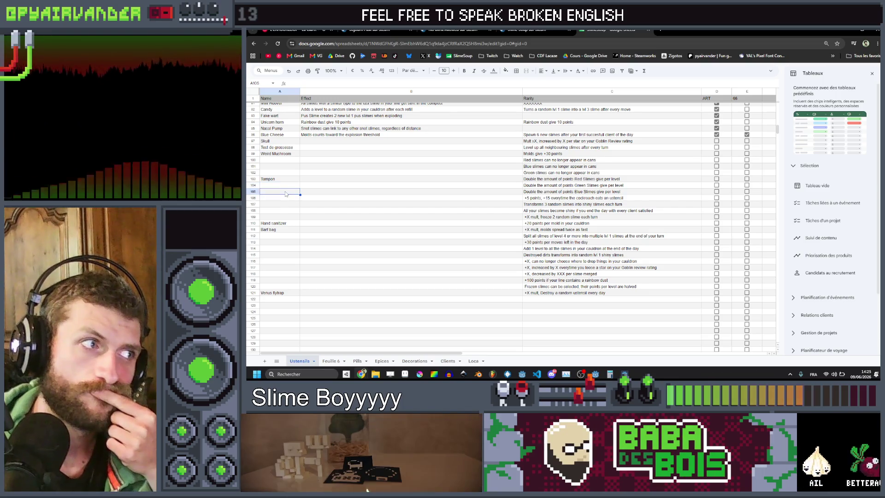
pyautogui.click(286, 185)
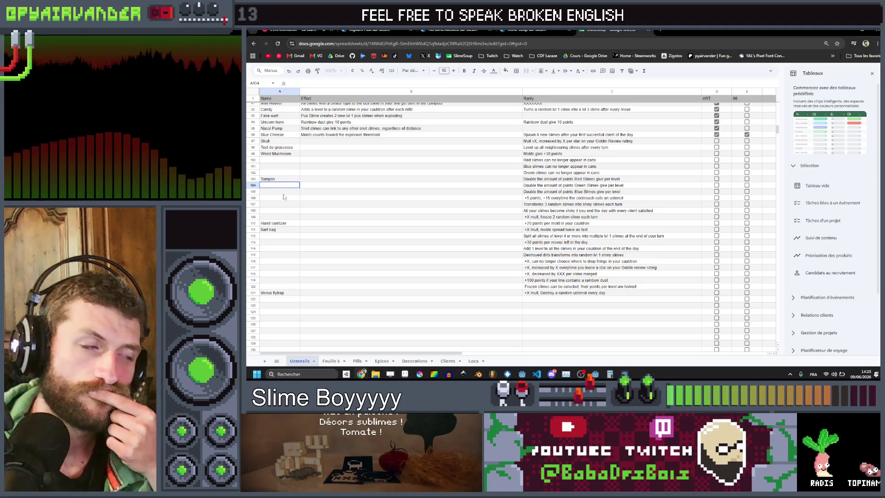
pyautogui.click(283, 192)
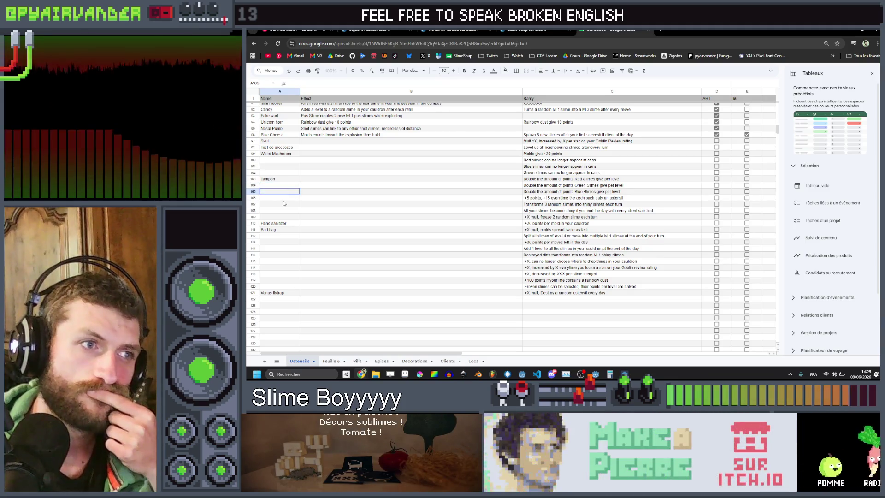
pyautogui.click(283, 188)
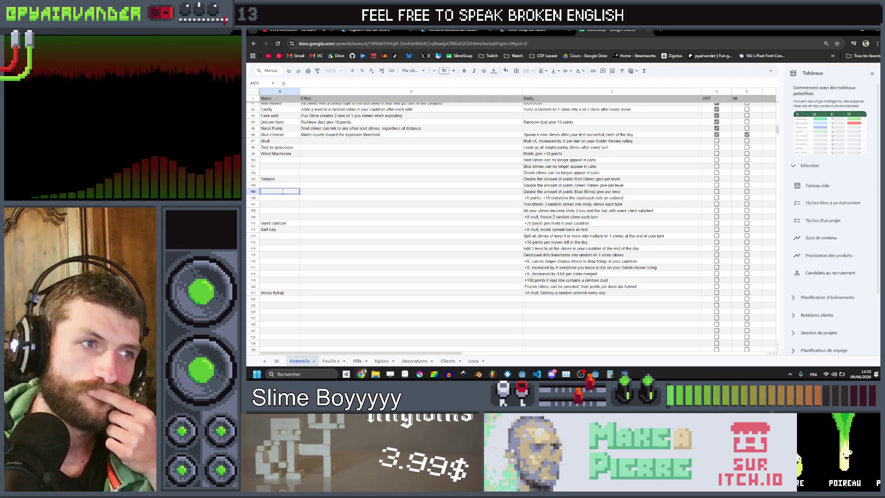
pyautogui.click(526, 199)
pyautogui.doubleClick(286, 197)
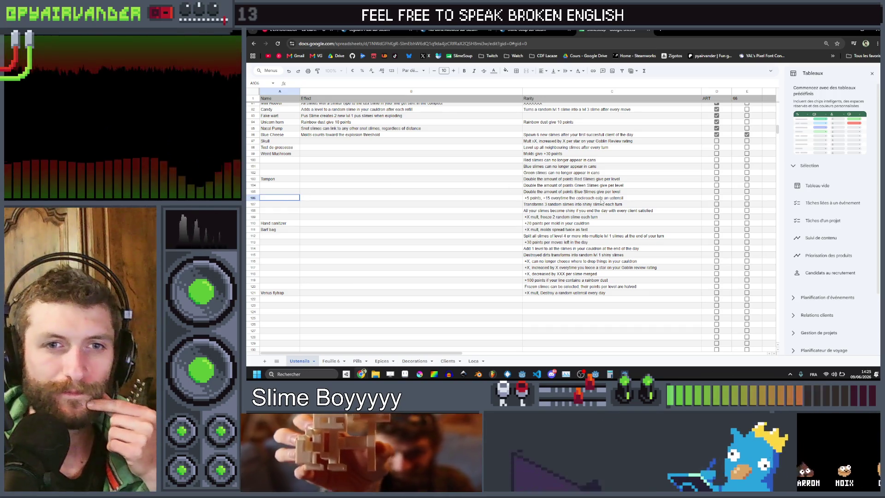
pyautogui.write('Insecticide')
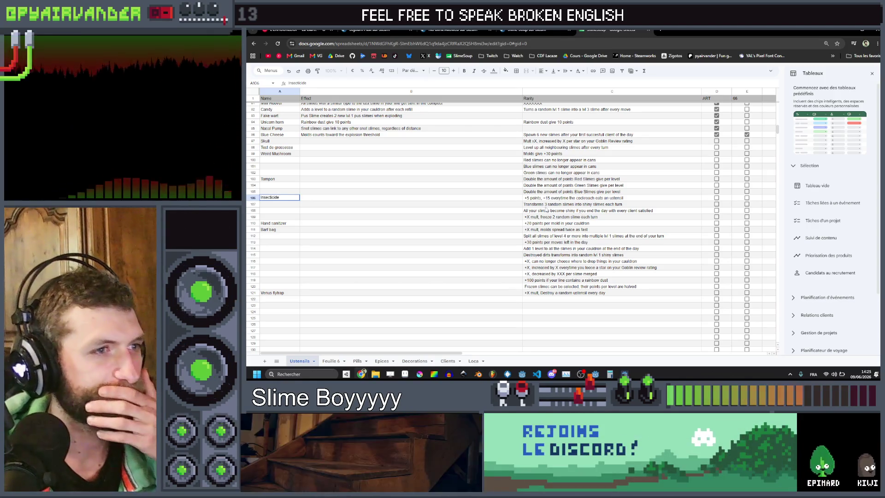
pyautogui.click(546, 206)
pyautogui.moveTo(545, 208); pyautogui.dragTo(351, 213)
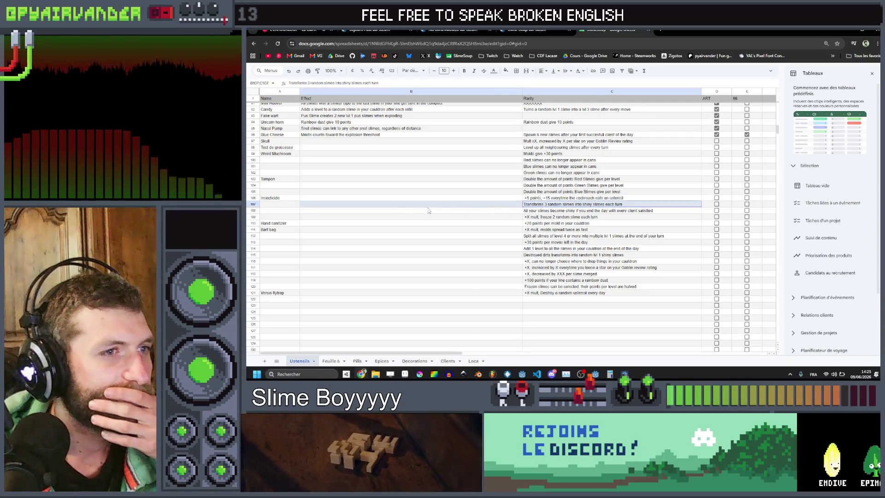
pyautogui.click(291, 207)
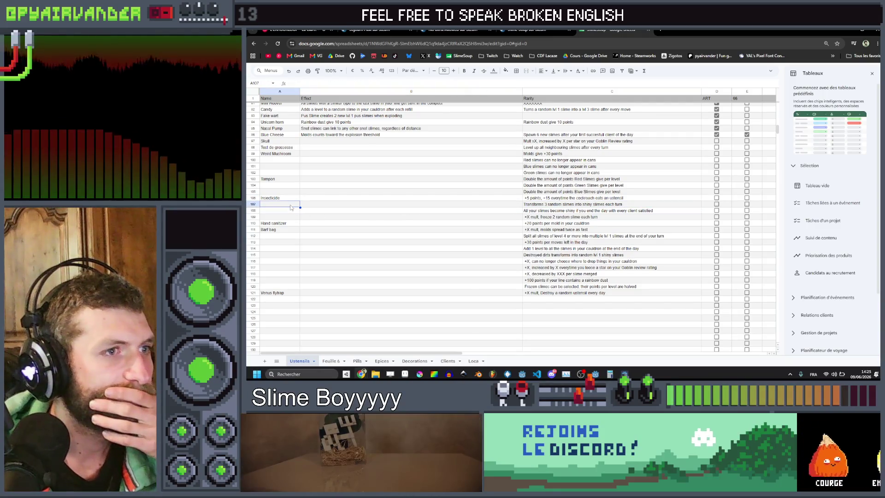
pyautogui.write('Shoe poli')
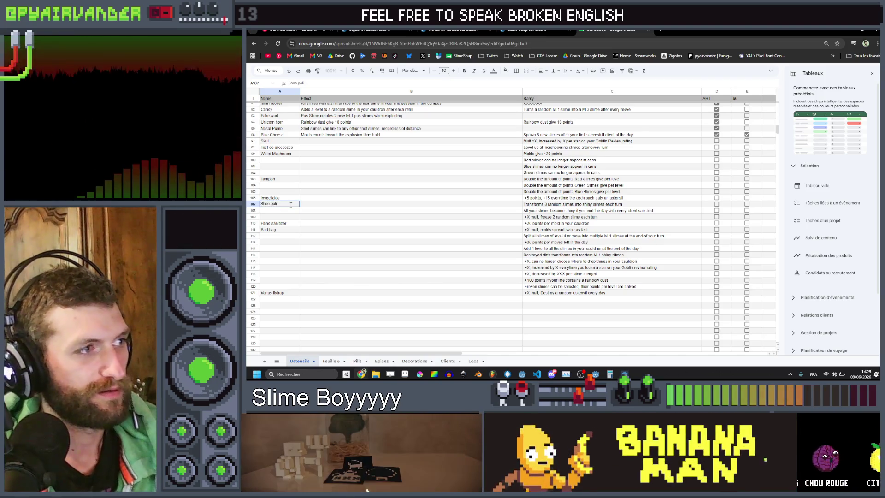
pyautogui.write('sh')
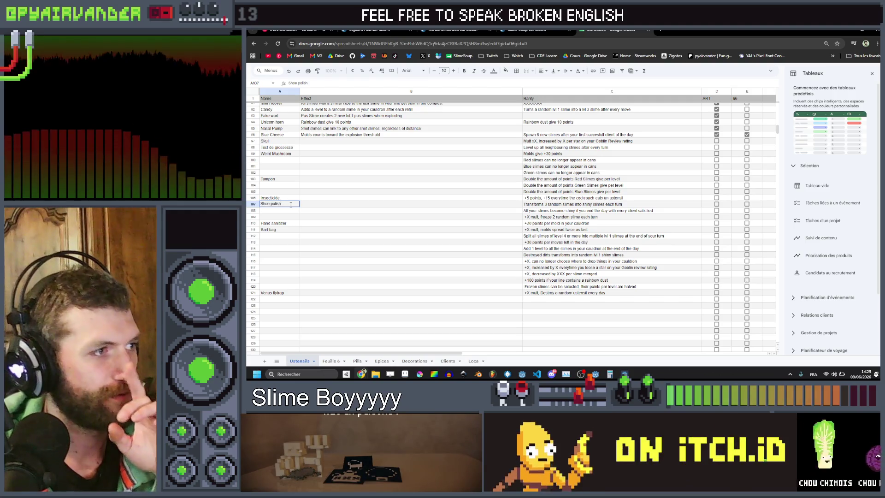
pyautogui.press('Return')
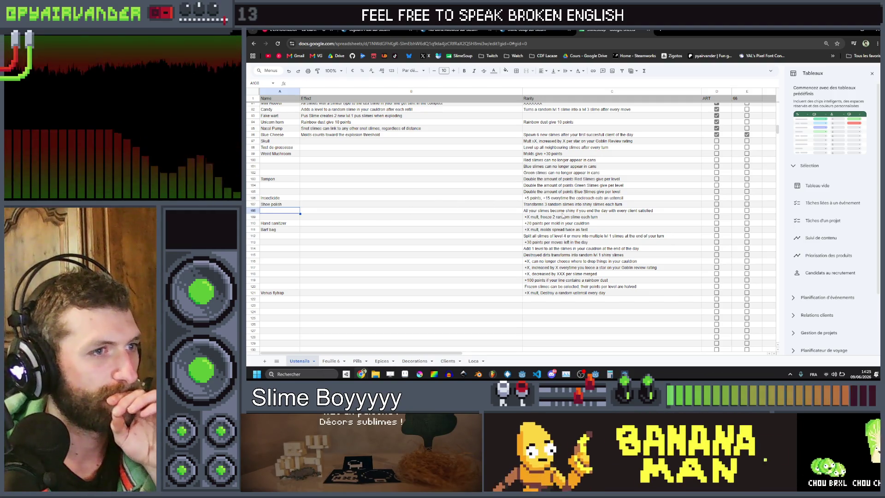
pyautogui.moveTo(561, 211); pyautogui.dragTo(283, 209)
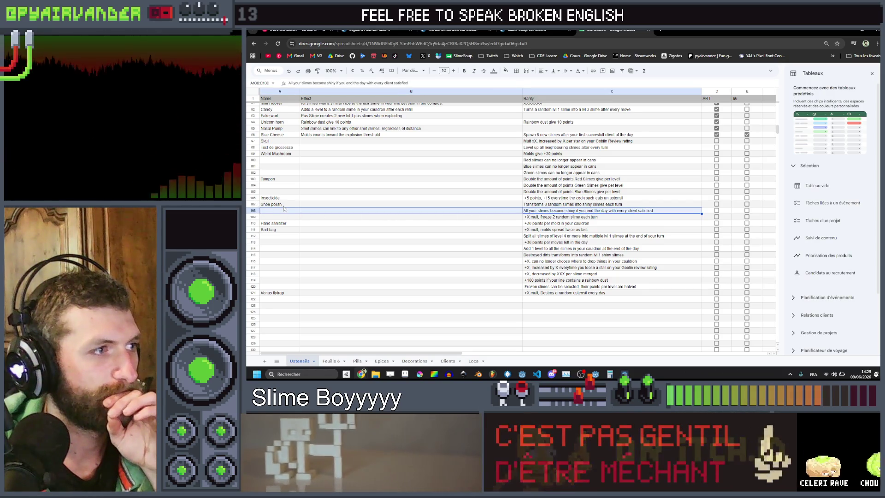
pyautogui.click(283, 206)
pyautogui.write('Ch')
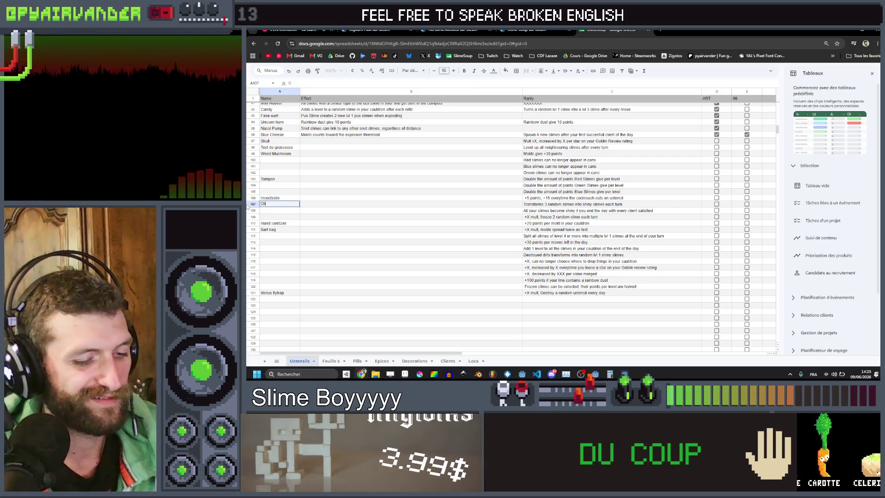
pyautogui.write('rome Paint')
pyautogui.press('Return')
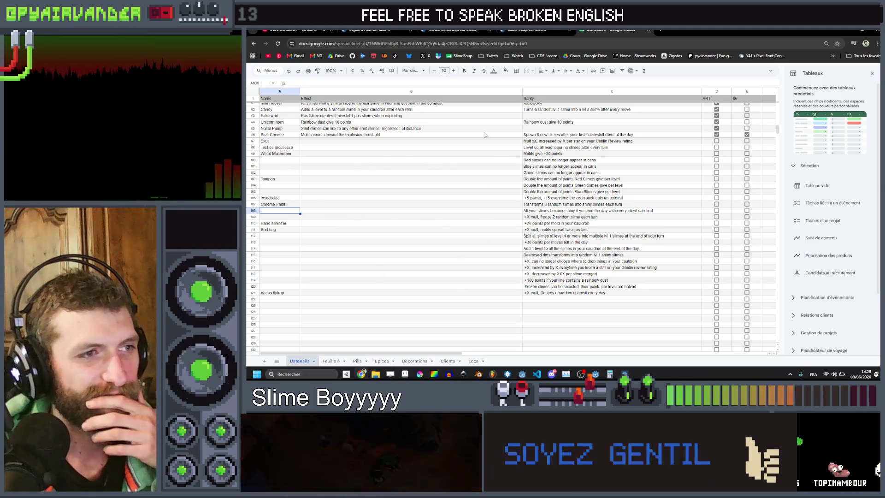
pyautogui.moveTo(544, 217); pyautogui.dragTo(418, 219)
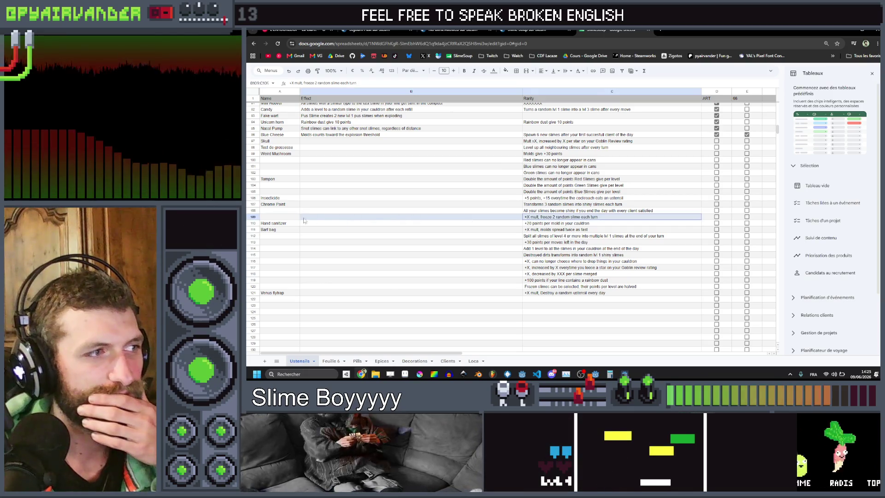
pyautogui.moveTo(308, 221); pyautogui.dragTo(284, 217)
pyautogui.moveTo(605, 212); pyautogui.dragTo(367, 213)
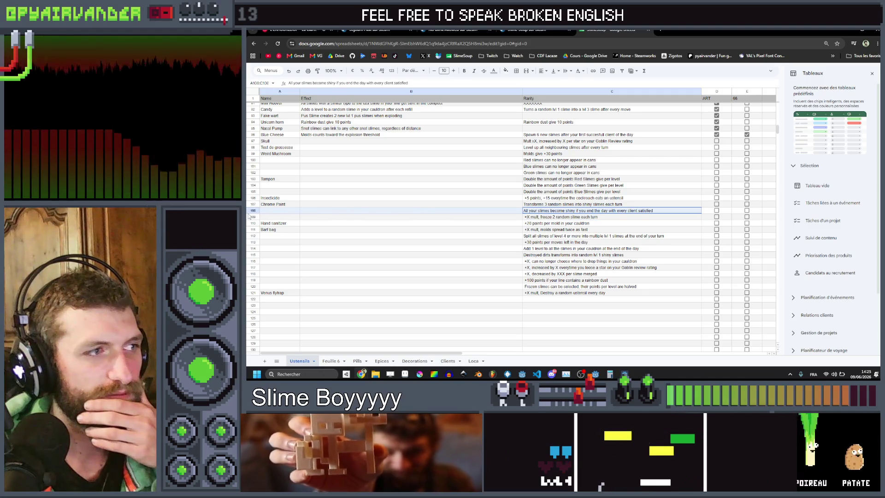
pyautogui.click(280, 210)
pyautogui.write('Sho')
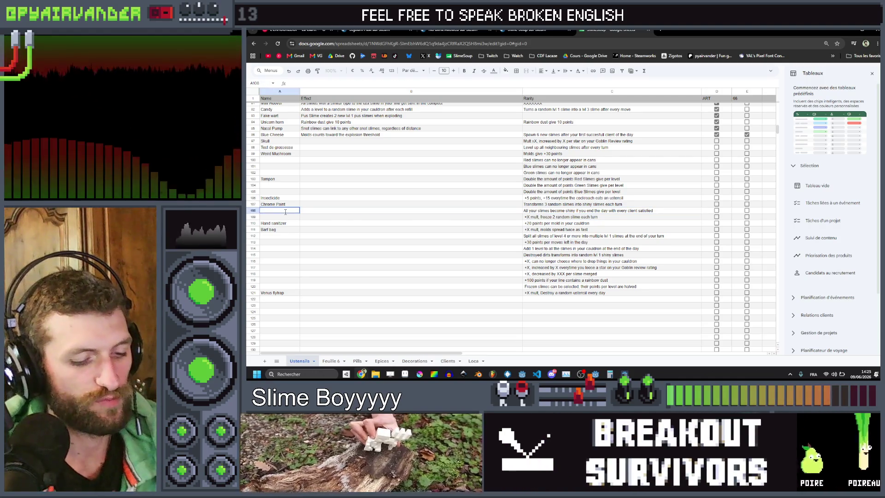
pyautogui.write('e Polish')
pyautogui.press('Return')
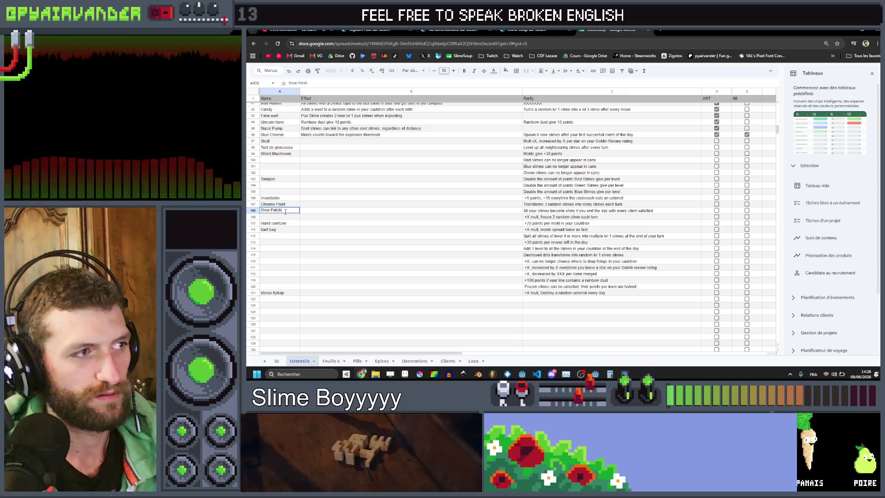
pyautogui.moveTo(530, 216); pyautogui.dragTo(475, 219)
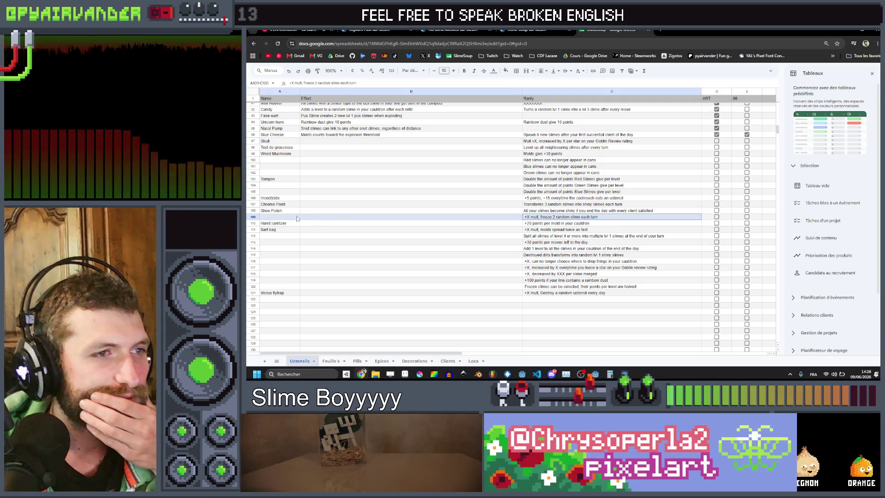
pyautogui.click(278, 216)
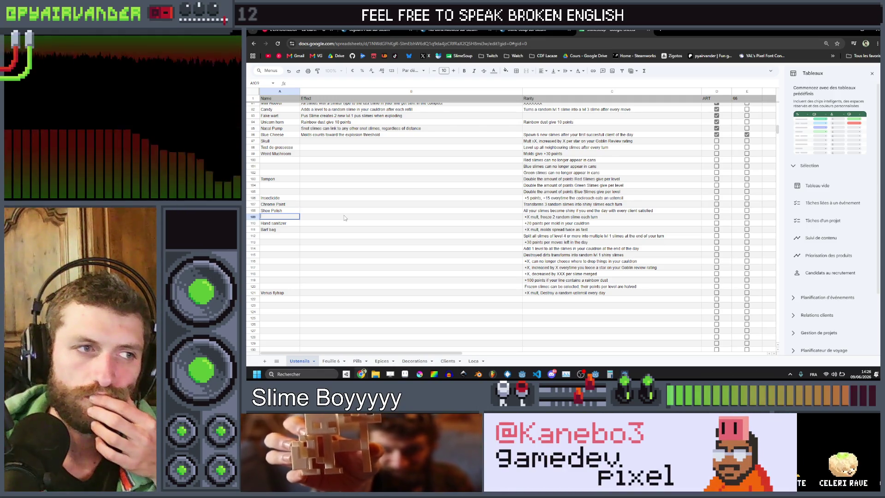
pyautogui.moveTo(553, 217)
pyautogui.mouseDown()
pyautogui.moveTo(289, 220)
pyautogui.moveTo(572, 219)
pyautogui.moveTo(286, 218)
pyautogui.mouseUp()
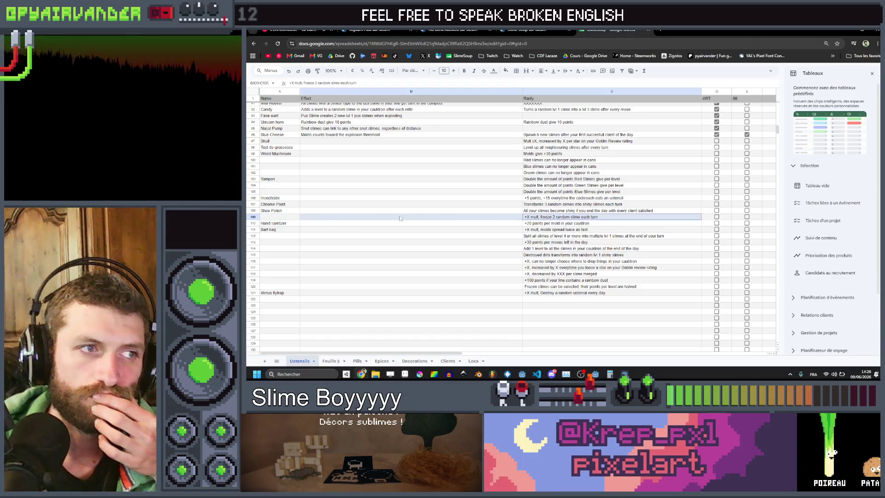
pyautogui.click(279, 217)
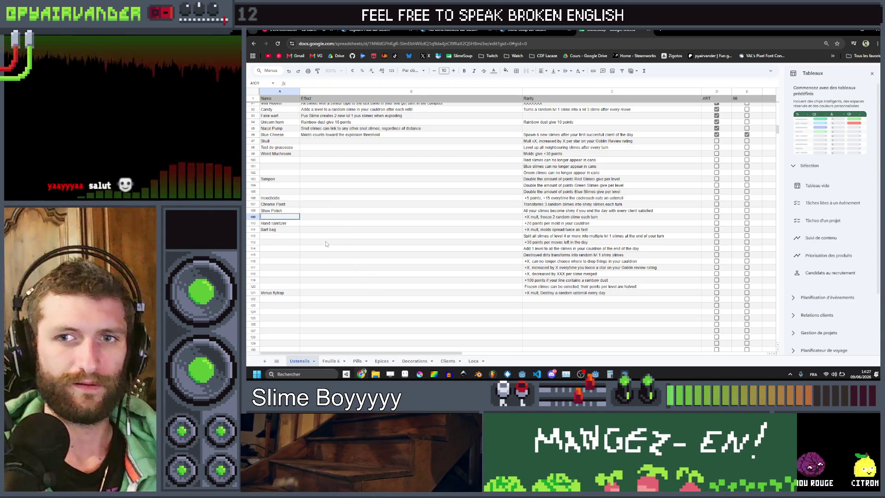
pyautogui.write('Liquid Nitro')
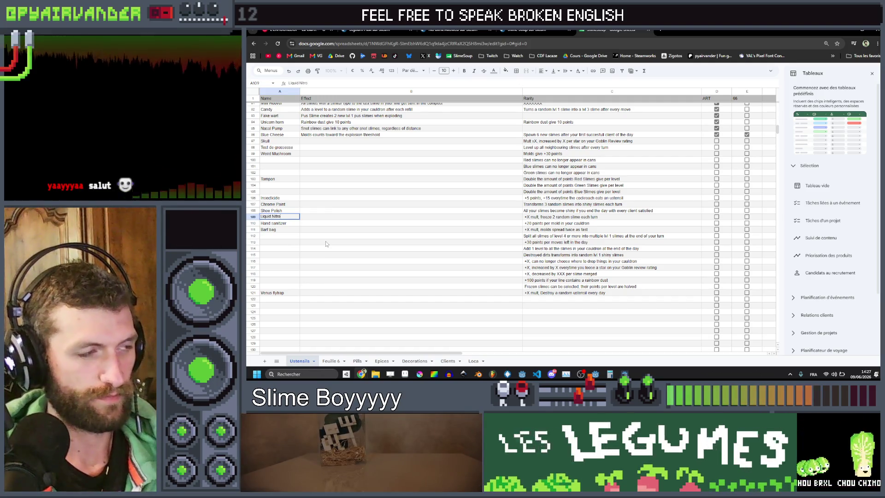
# Step: Name the freeze effect in A109 'Dry Ice' and read the effect in C112
pyautogui.press('BackSpace')
pyautogui.press('BackSpace')
pyautogui.press('BackSpace')
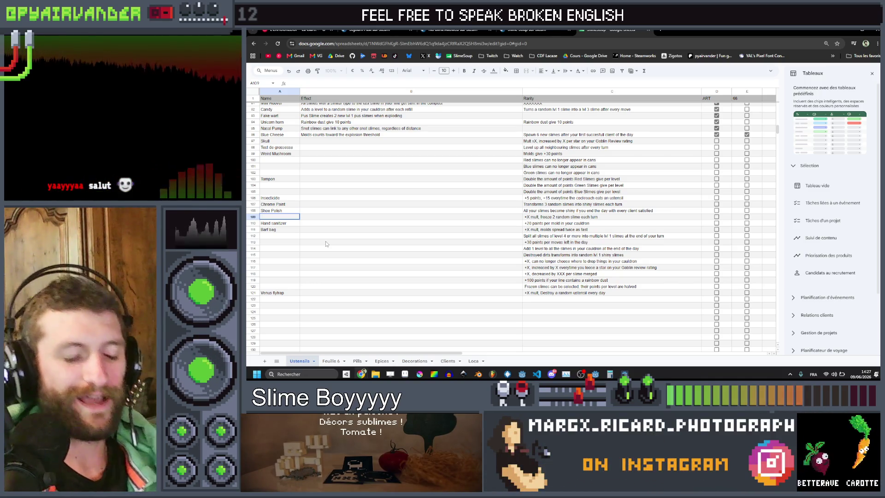
pyautogui.write('D')
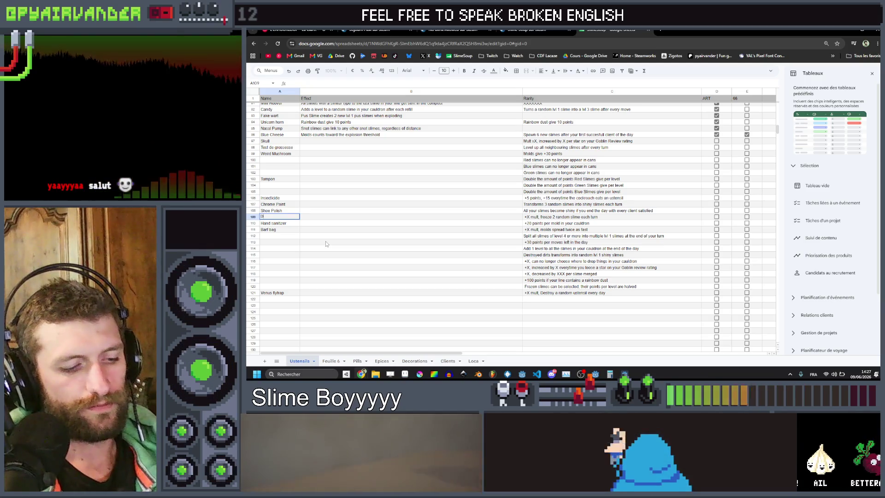
pyautogui.write('ry Ice')
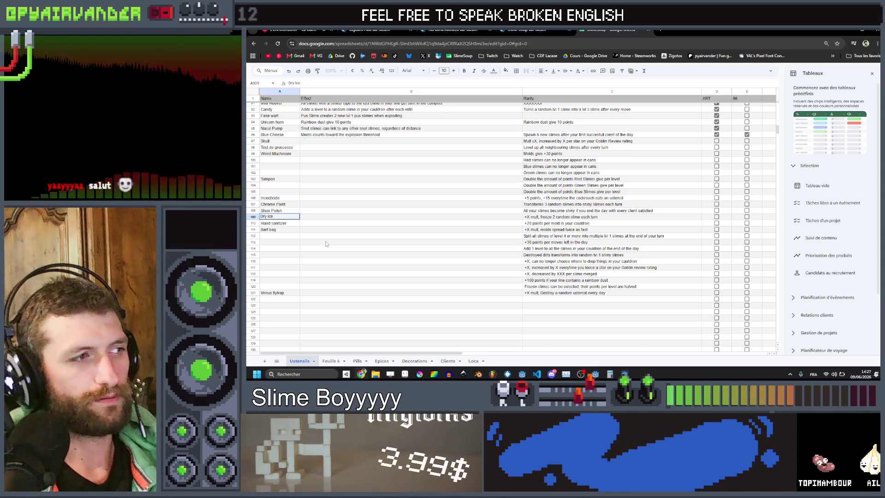
pyautogui.click(276, 237)
pyautogui.moveTo(276, 237)
pyautogui.mouseDown()
pyautogui.moveTo(609, 236)
pyautogui.moveTo(425, 236)
pyautogui.mouseUp()
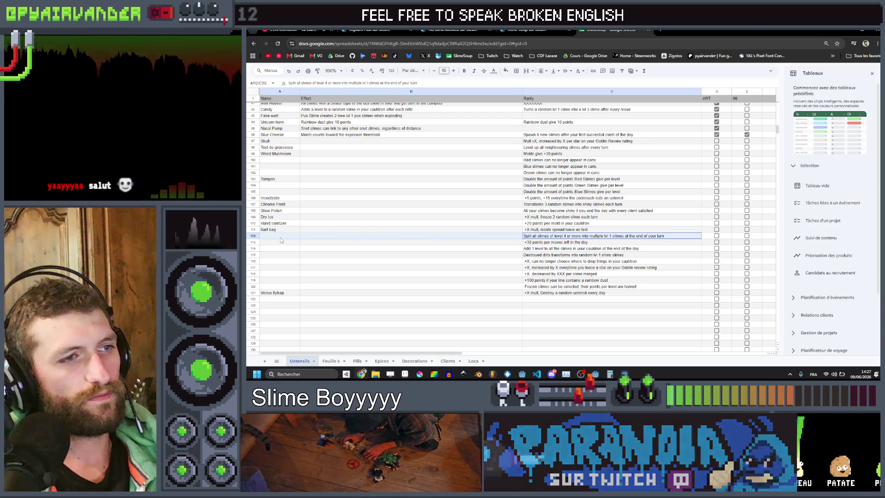
pyautogui.click(666, 237)
pyautogui.moveTo(665, 237); pyautogui.dragTo(267, 237)
# Step: Name row 112 'Hammer', then inspect rows 113–115 and begin editing A113
pyautogui.click(265, 239)
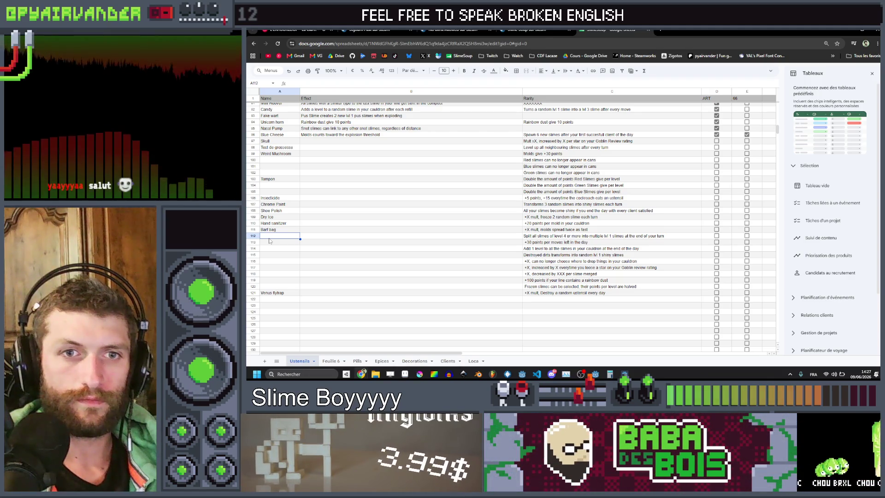
pyautogui.write('Han')
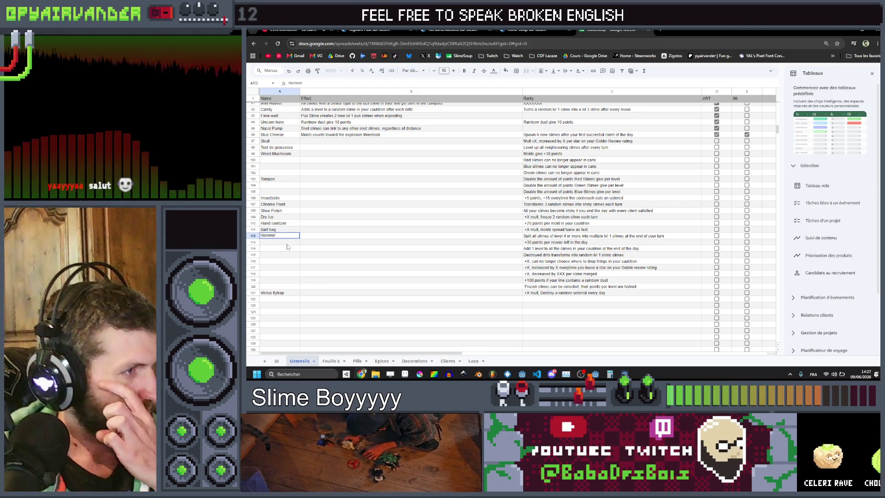
pyautogui.moveTo(576, 242); pyautogui.dragTo(363, 249)
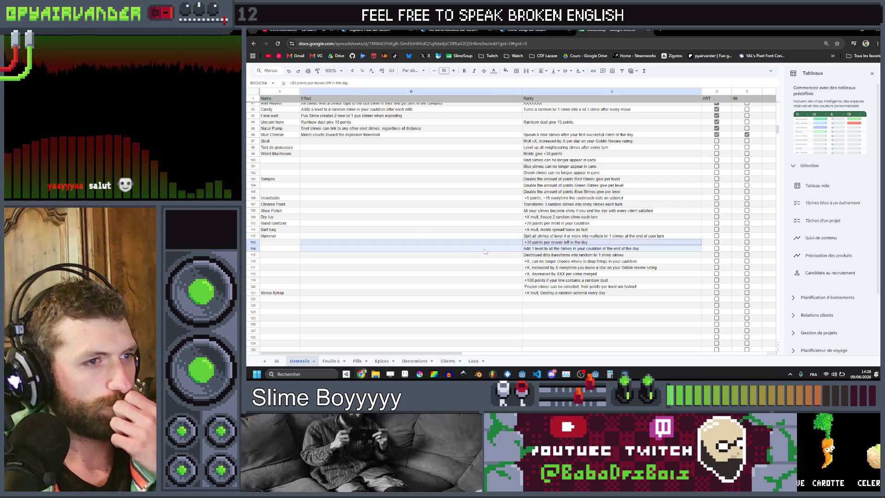
pyautogui.click(276, 242)
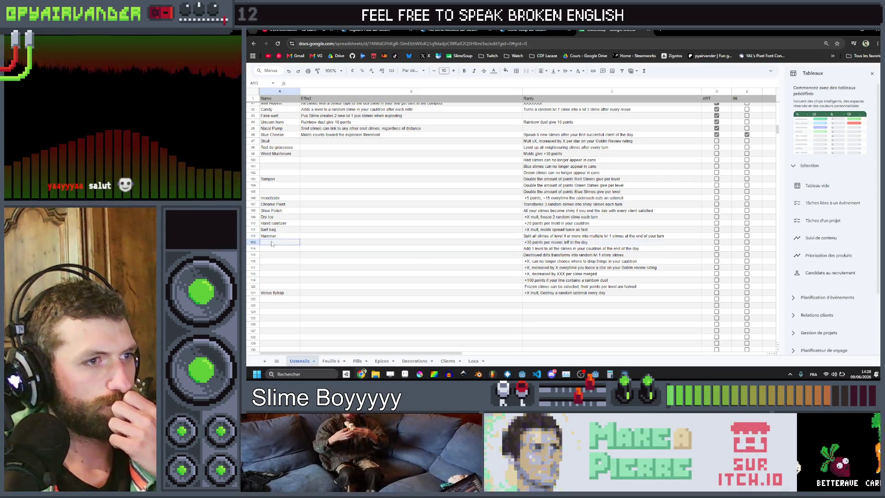
pyautogui.moveTo(283, 247); pyautogui.dragTo(605, 248)
pyautogui.moveTo(606, 244)
pyautogui.mouseDown()
pyautogui.moveTo(273, 238)
pyautogui.moveTo(532, 247)
pyautogui.mouseUp()
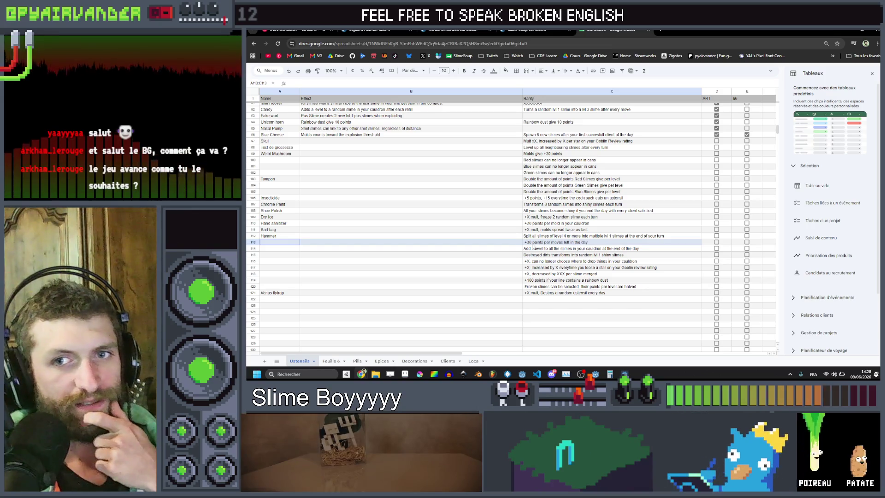
pyautogui.moveTo(534, 246)
pyautogui.mouseDown()
pyautogui.moveTo(271, 237)
pyautogui.moveTo(472, 245)
pyautogui.mouseUp()
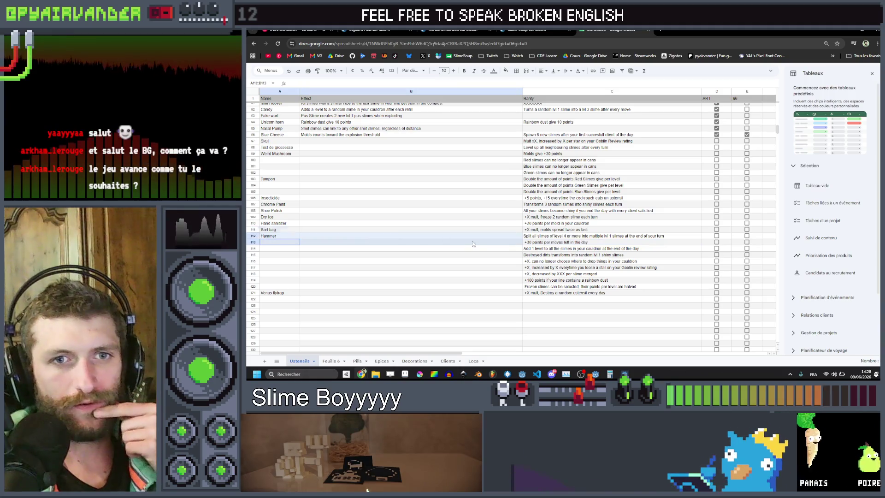
pyautogui.click(283, 244)
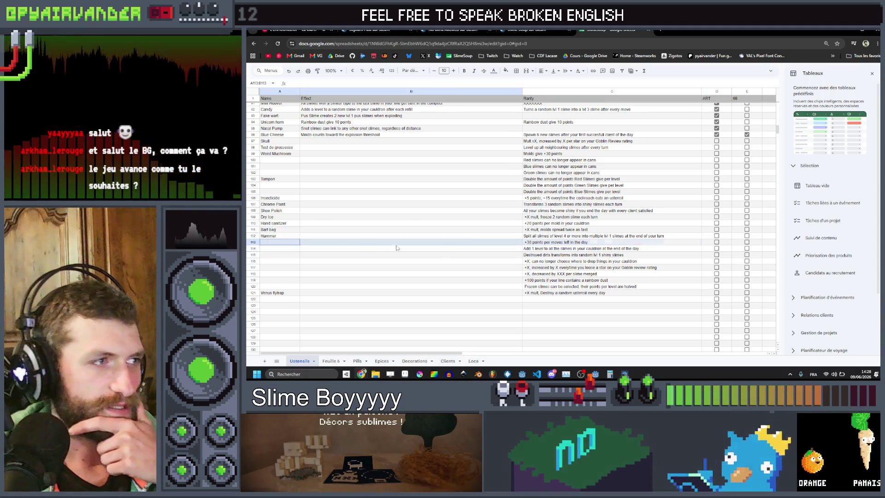
pyautogui.moveTo(283, 244)
pyautogui.mouseDown()
pyautogui.moveTo(576, 170)
pyautogui.moveTo(365, 211)
pyautogui.moveTo(323, 243)
pyautogui.moveTo(292, 242)
pyautogui.moveTo(438, 212)
pyautogui.moveTo(543, 246)
pyautogui.mouseUp()
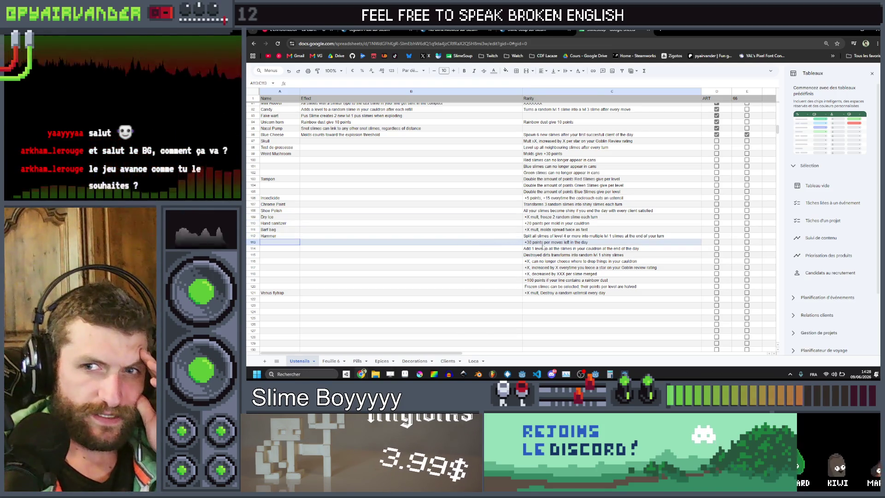
pyautogui.moveTo(543, 246); pyautogui.dragTo(267, 246)
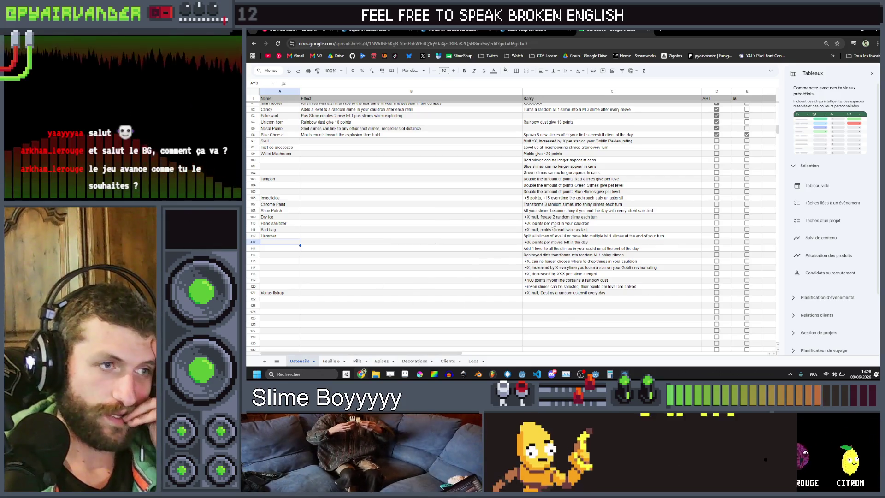
pyautogui.moveTo(530, 243); pyautogui.dragTo(276, 246)
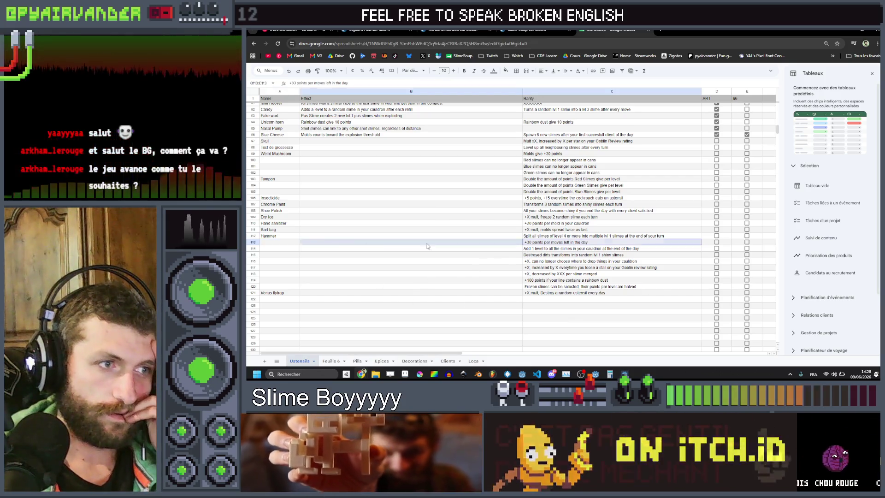
pyautogui.doubleClick(277, 243)
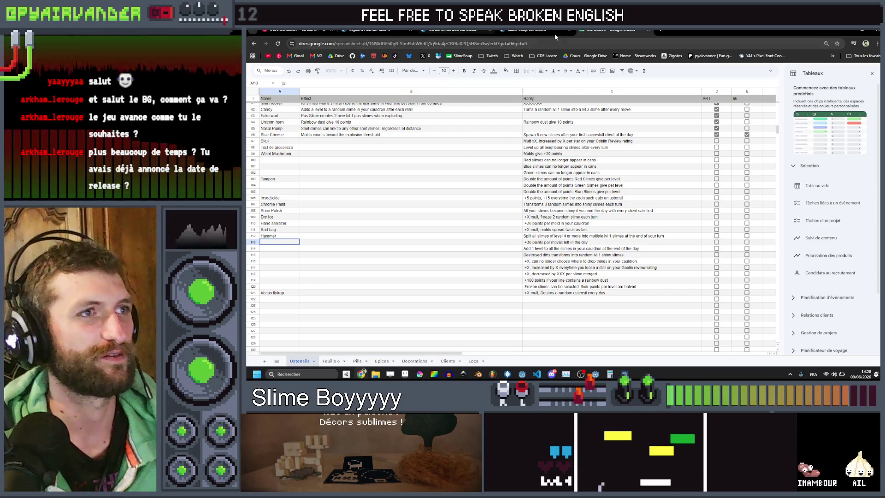
pyautogui.hotkey('ctrl', 'shift', 'Tab')
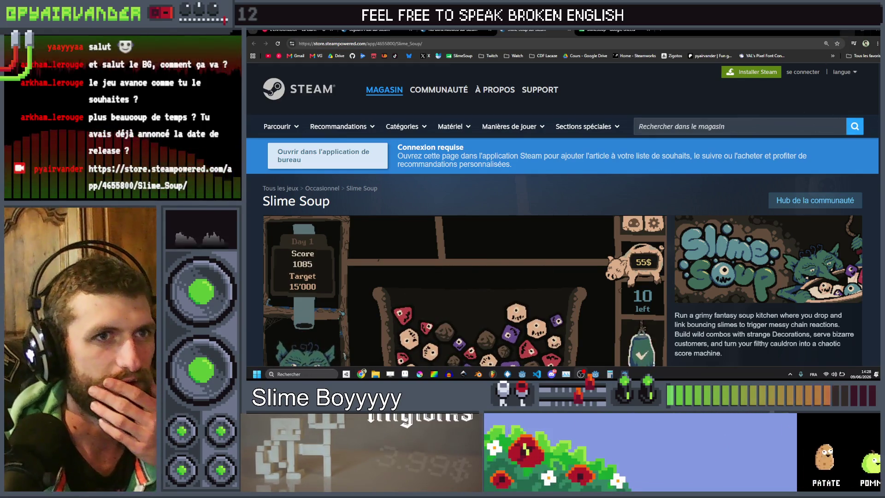
# Step: Bring up the brainstorm notes, then hide them to reveal the game's Ustensils book
pyautogui.hotkey('alt', 'Tab')
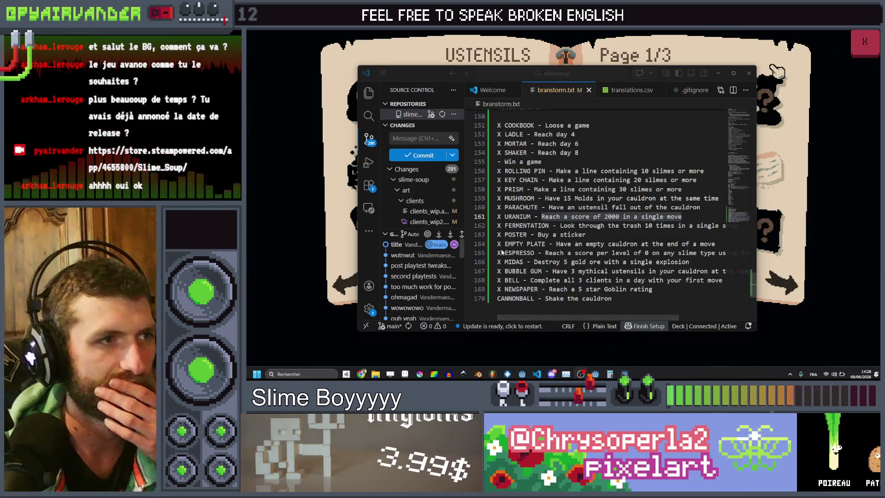
pyautogui.click(719, 74)
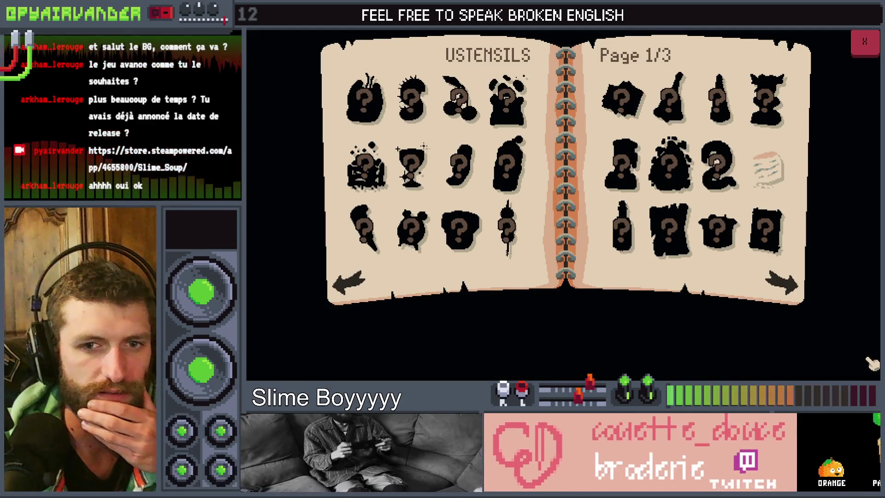
# Step: Flip the Ustensils book between page 1 and page 2/3, then close the game with F8
pyautogui.hotkey('alt', 'Tab')
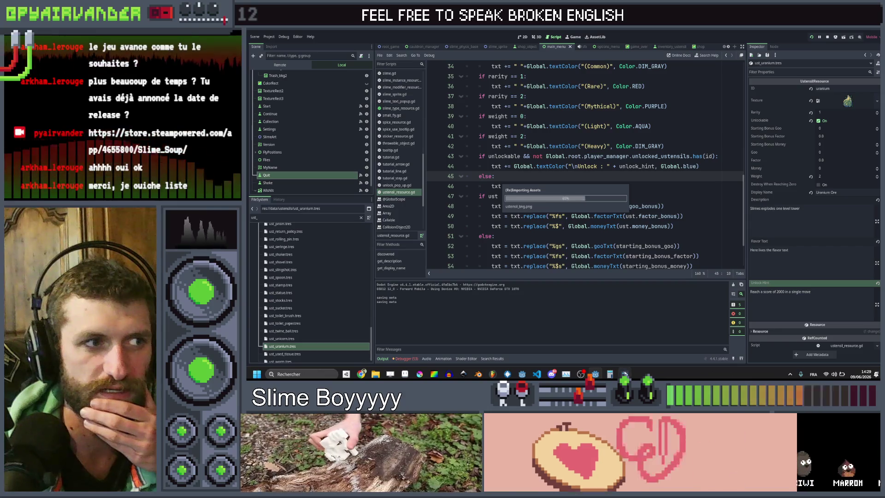
pyautogui.moveTo(625, 374)
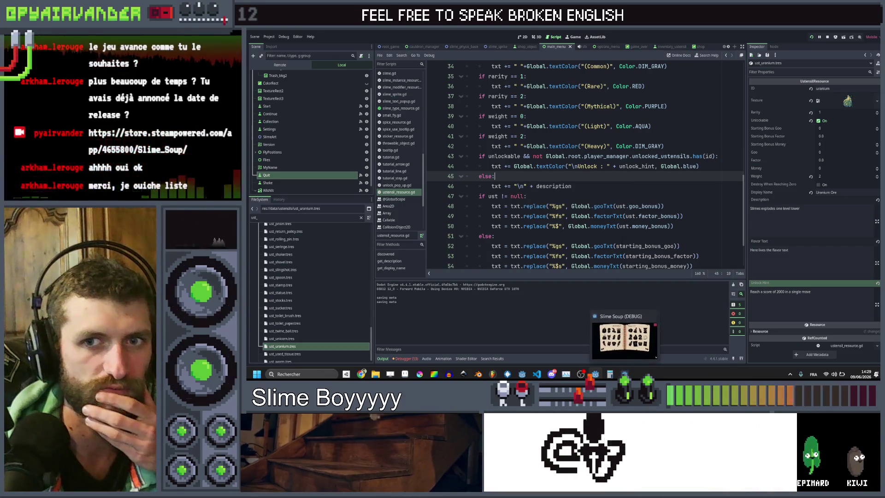
pyautogui.hotkey('alt', 'Tab')
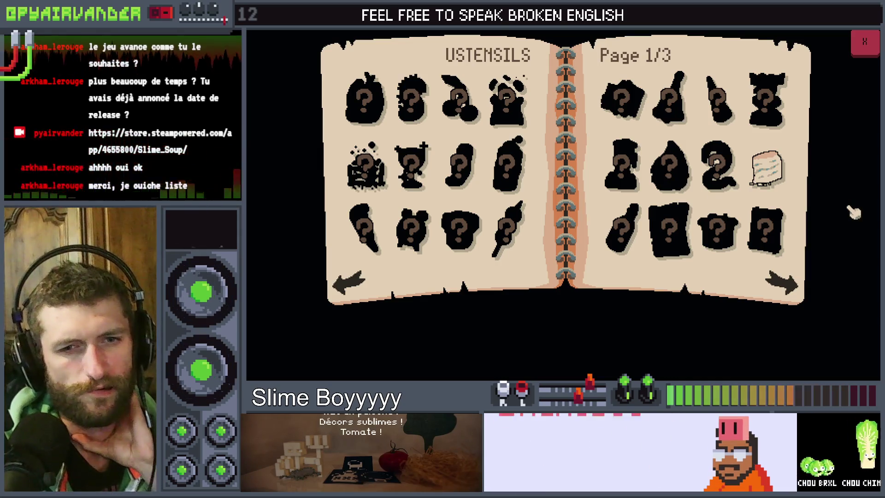
pyautogui.click(794, 285)
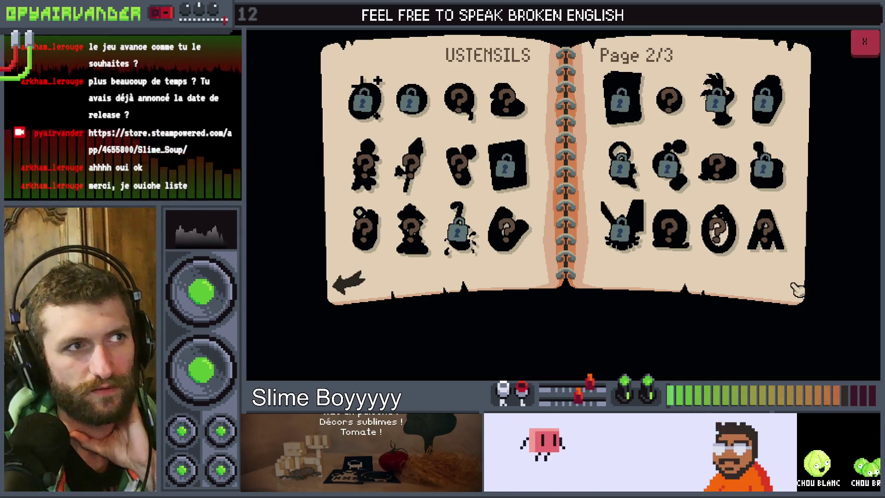
pyautogui.click(351, 289)
pyautogui.click(351, 290)
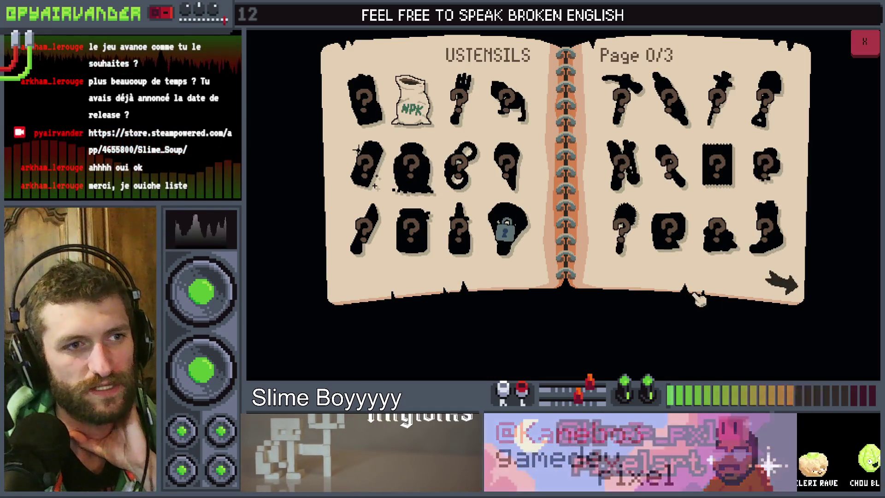
pyautogui.click(801, 285)
pyautogui.click(801, 284)
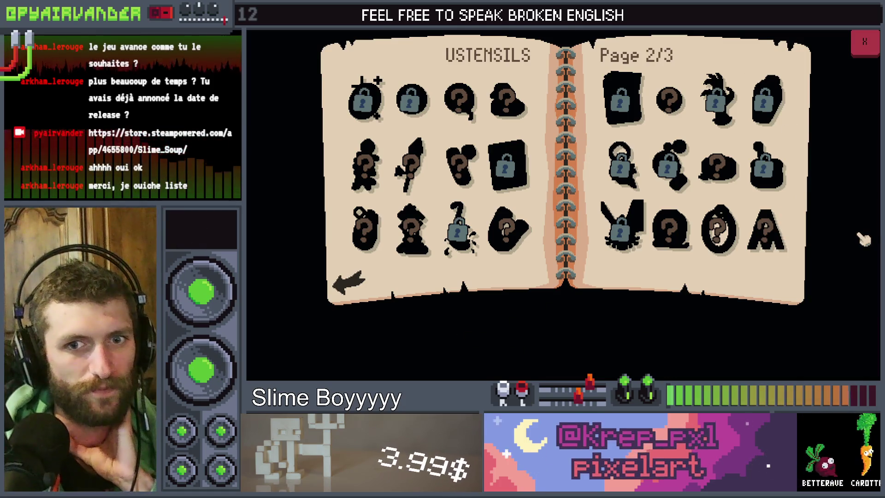
pyautogui.press('F8')
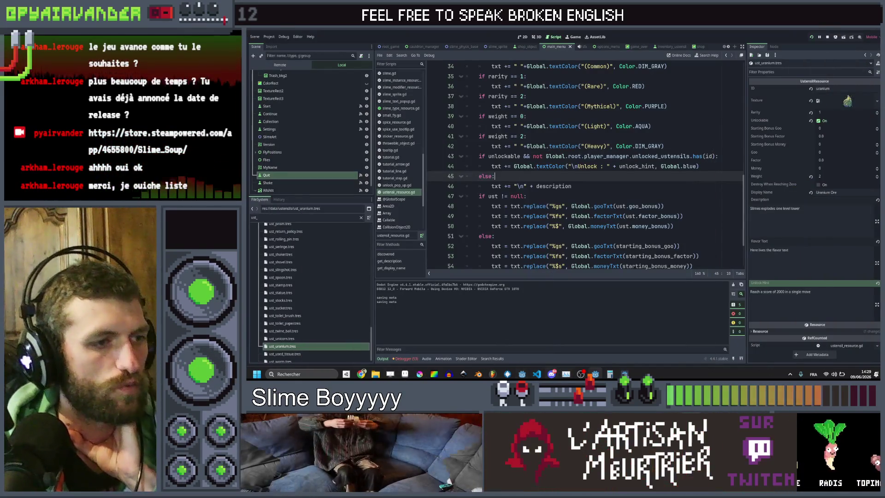
pyautogui.click(537, 341)
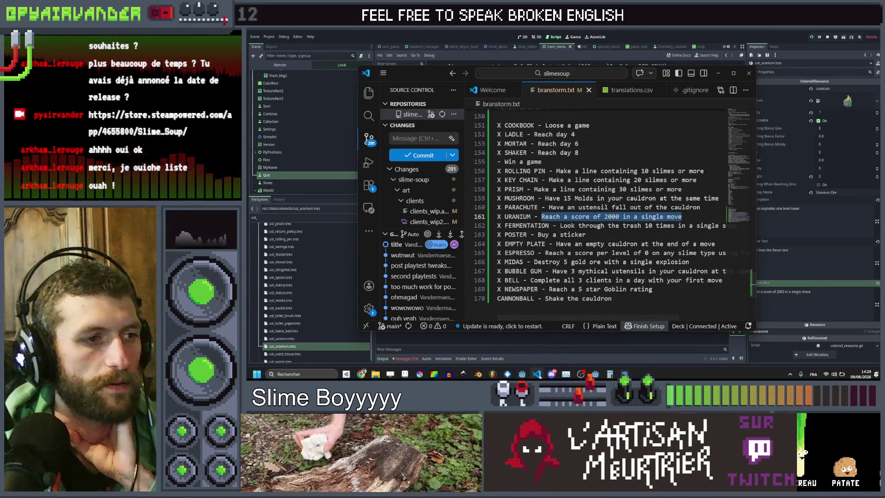
pyautogui.click(537, 374)
pyautogui.moveTo(360, 374)
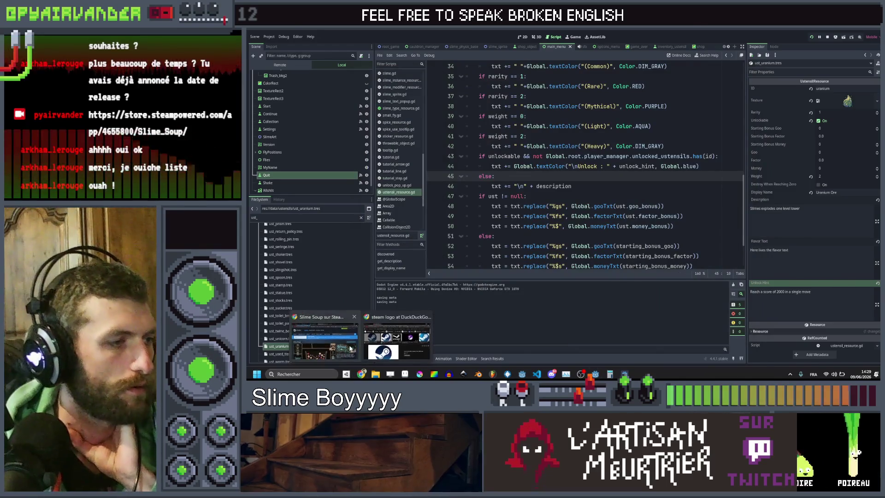
pyautogui.click(351, 349)
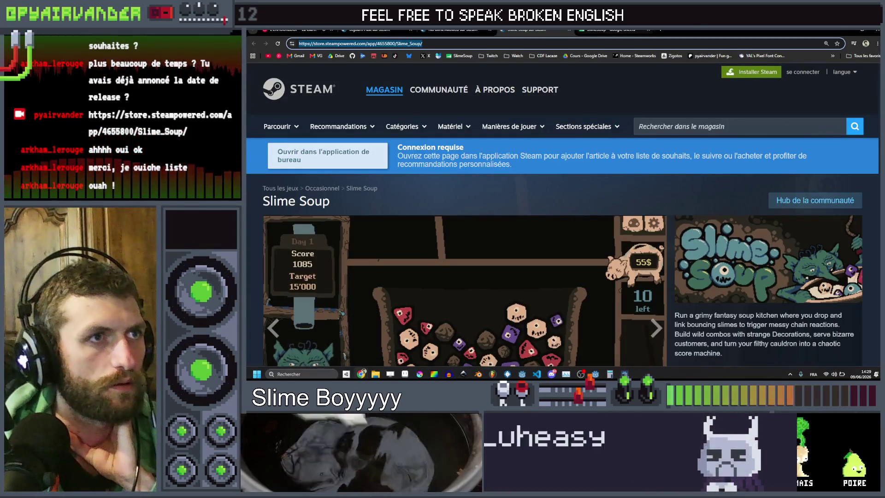
# Step: Return to the spreadsheet and read the unnamed +30 points effect near row 113
pyautogui.hotkey('ctrl', 'Tab')
pyautogui.moveTo(530, 242)
pyautogui.mouseDown()
pyautogui.moveTo(268, 245)
pyautogui.moveTo(546, 244)
pyautogui.mouseUp()
pyautogui.click(546, 243)
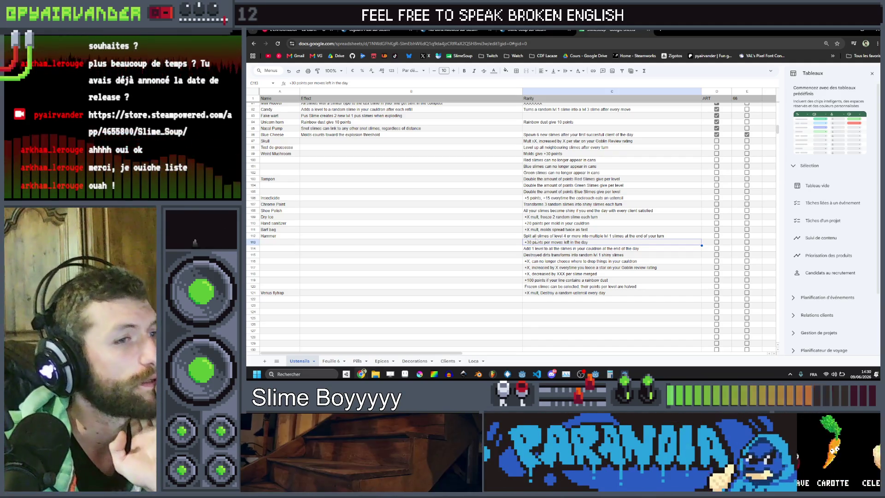
# Step: Name the item in A114, which levels up all cauldron slimes at day's end, Sourdough
pyautogui.moveTo(560, 224)
pyautogui.mouseDown()
pyautogui.moveTo(277, 225)
pyautogui.moveTo(414, 242)
pyautogui.moveTo(633, 242)
pyautogui.mouseUp()
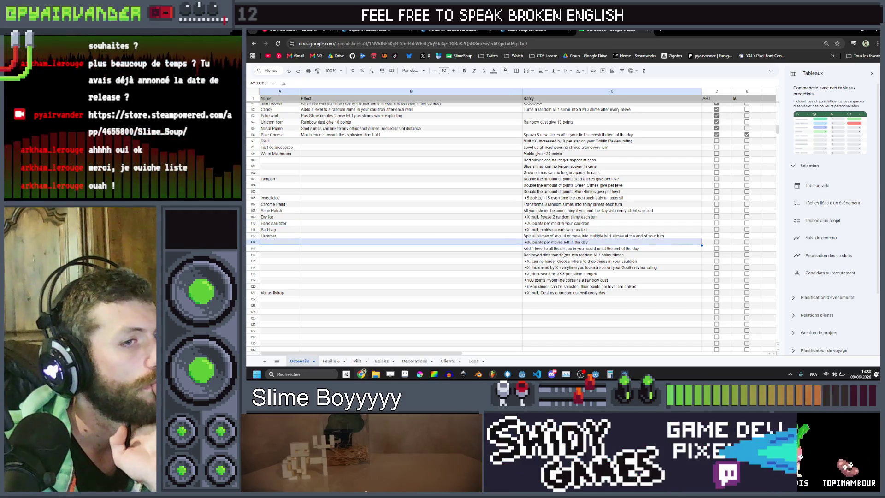
pyautogui.moveTo(563, 249); pyautogui.dragTo(273, 252)
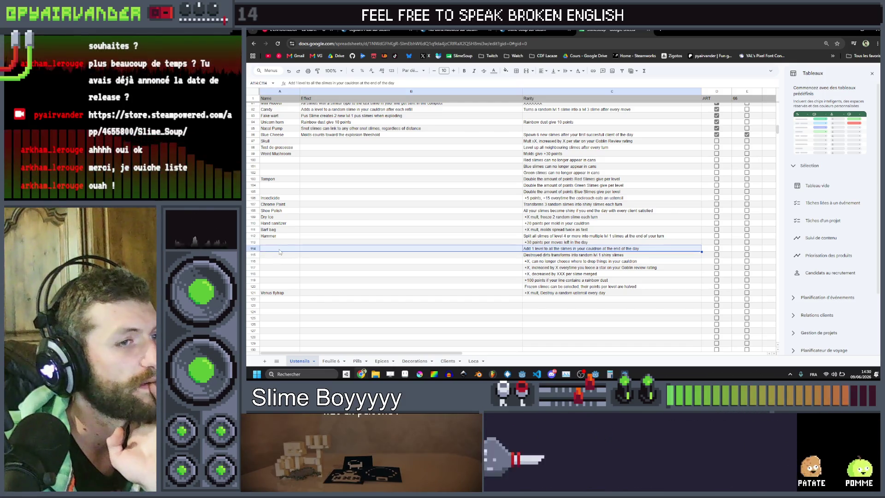
pyautogui.click(278, 249)
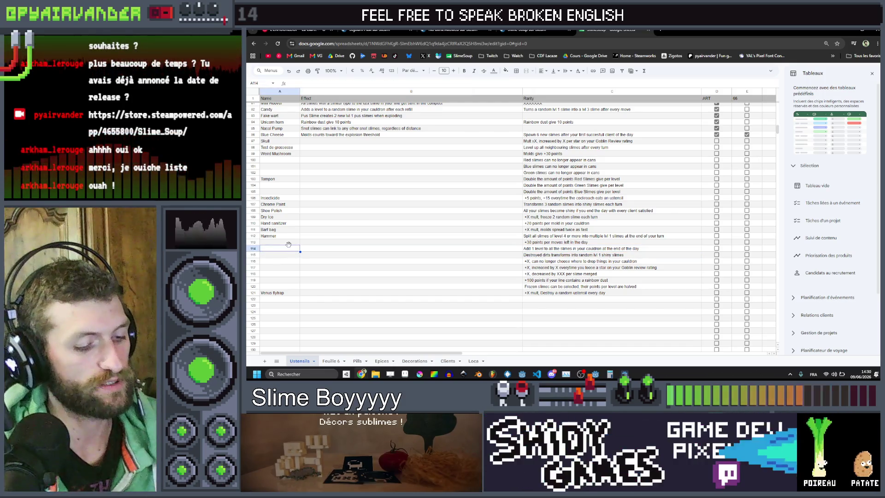
pyautogui.write('Soul')
pyautogui.write('ourdou')
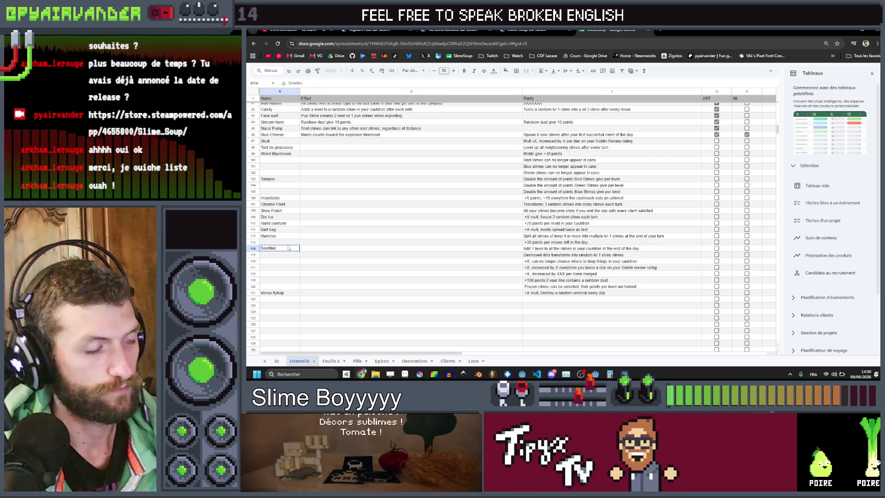
pyautogui.write('h')
pyautogui.press('Tab')
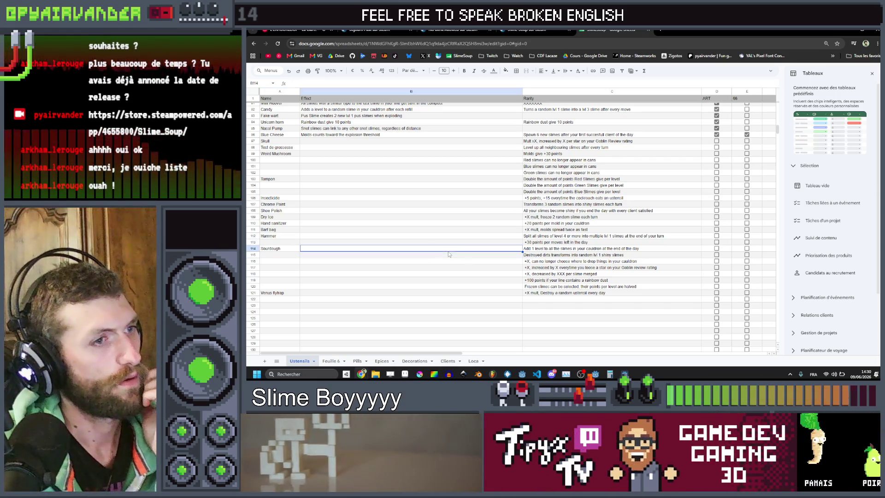
pyautogui.moveTo(542, 255); pyautogui.dragTo(346, 268)
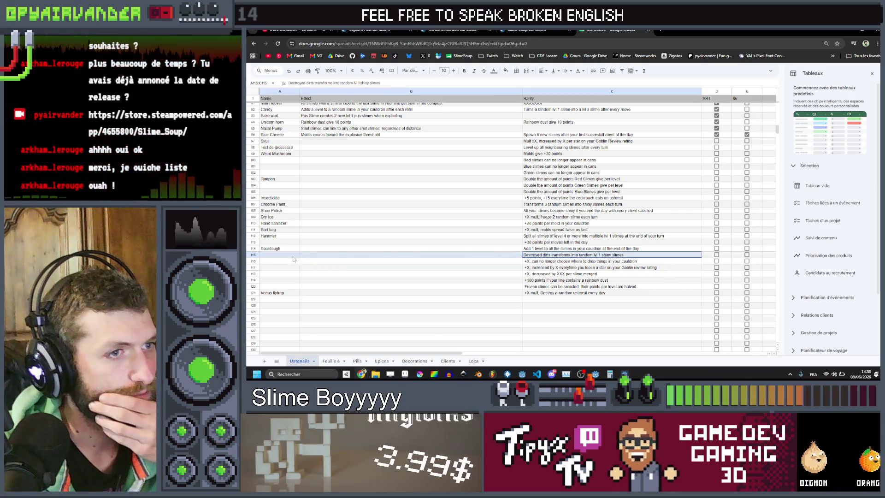
pyautogui.press('Tab')
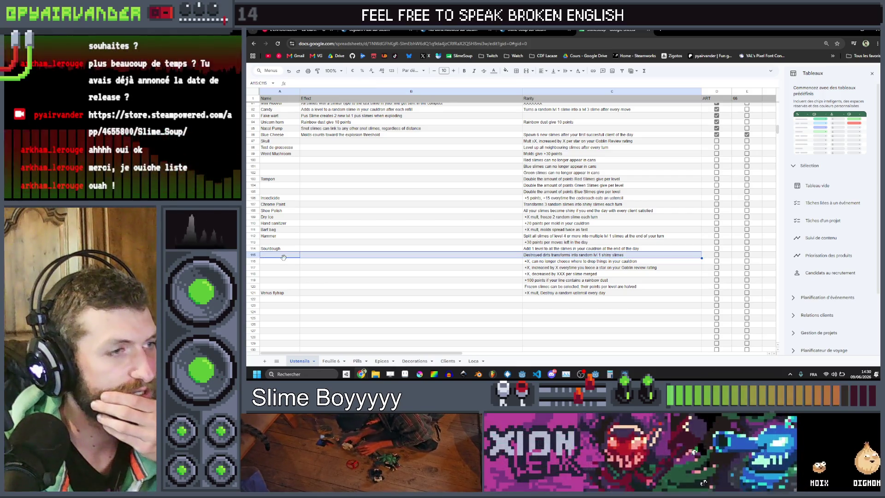
pyautogui.click(314, 263)
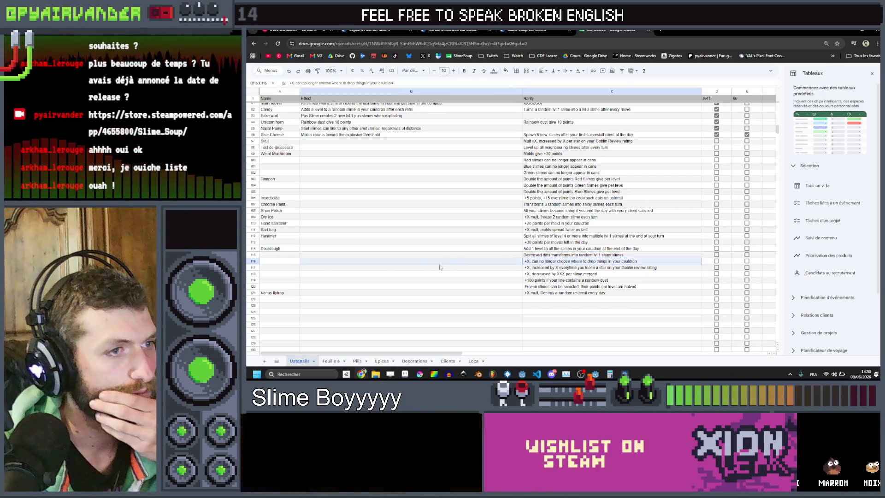
pyautogui.click(285, 264)
pyautogui.click(598, 267)
pyautogui.keyDown('shift'); pyautogui.click(278, 268); pyautogui.keyUp('shift')
pyautogui.click(277, 268)
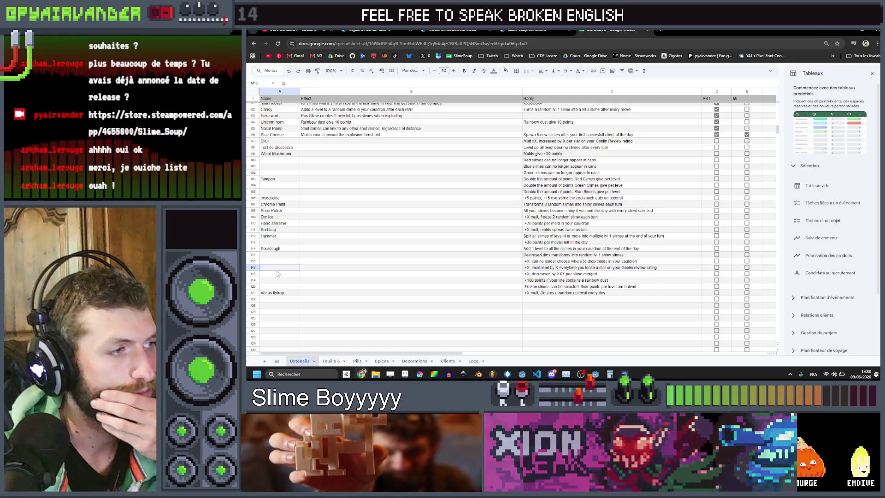
pyautogui.moveTo(583, 268); pyautogui.dragTo(288, 270)
pyautogui.click(288, 270)
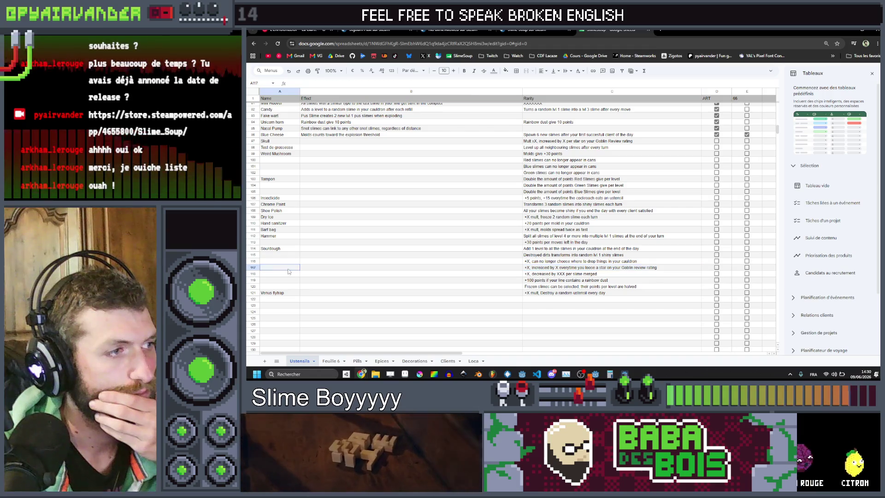
pyautogui.moveTo(618, 267); pyautogui.dragTo(362, 267)
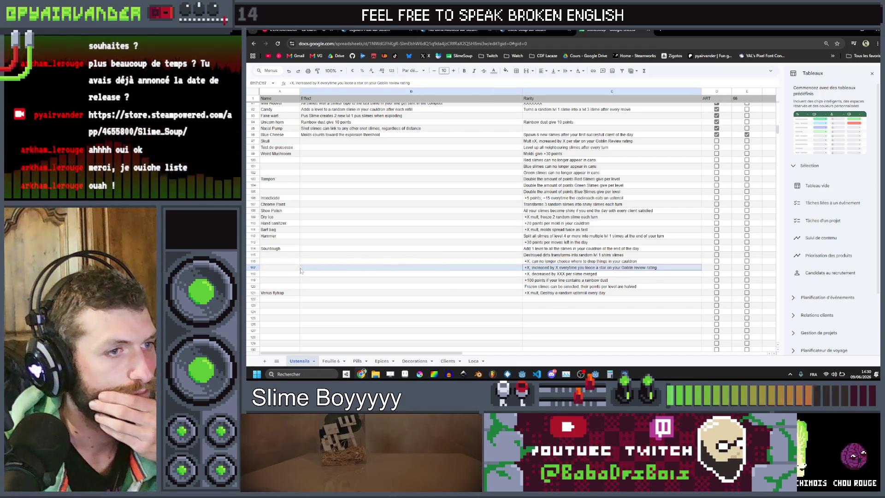
pyautogui.moveTo(553, 283); pyautogui.dragTo(273, 283)
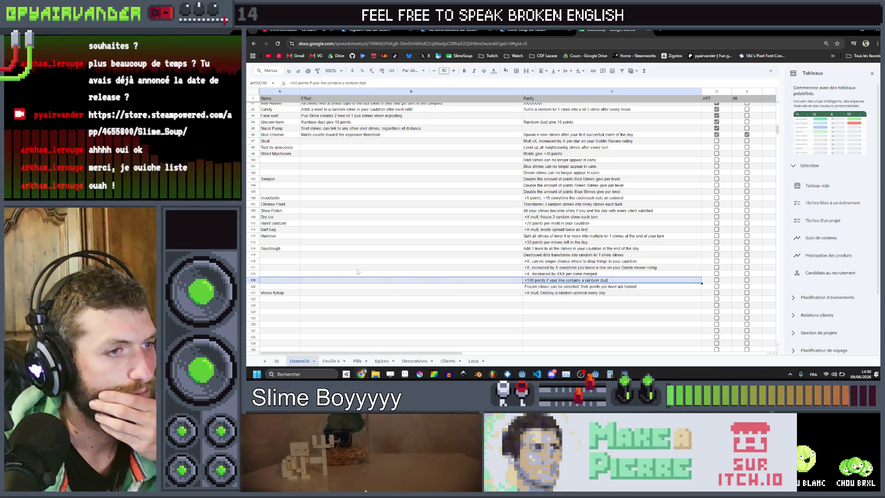
pyautogui.moveTo(580, 286); pyautogui.dragTo(333, 289)
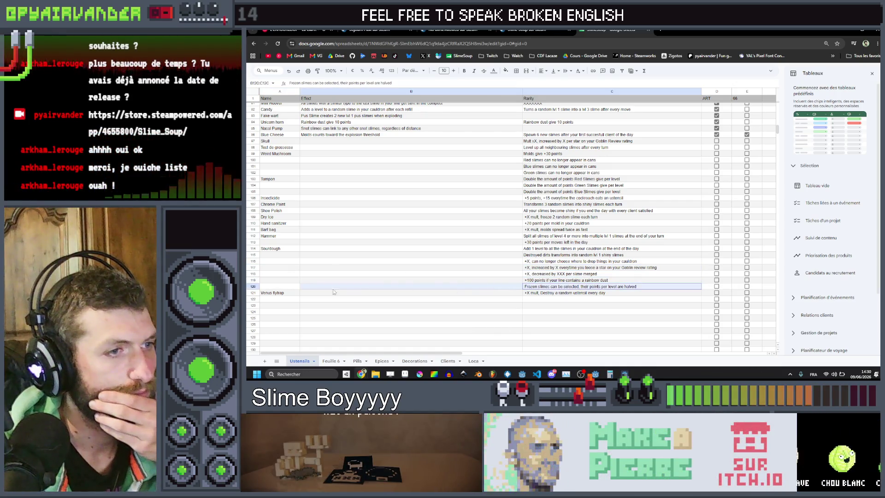
pyautogui.click(270, 289)
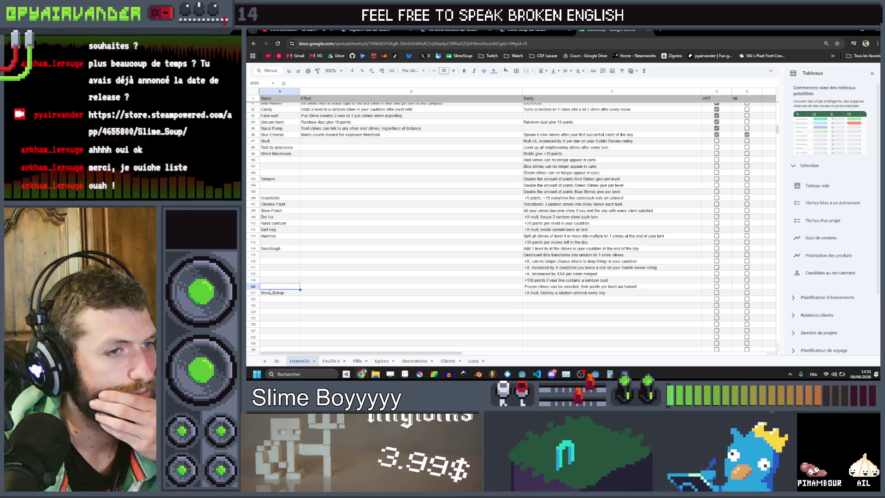
pyautogui.moveTo(271, 287)
pyautogui.mouseDown()
pyautogui.moveTo(612, 287)
pyautogui.moveTo(248, 287)
pyautogui.mouseUp()
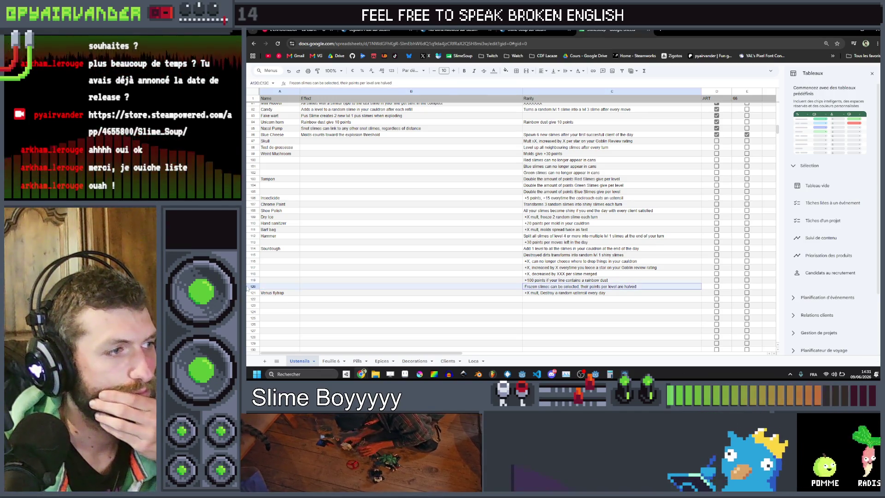
pyautogui.click(281, 287)
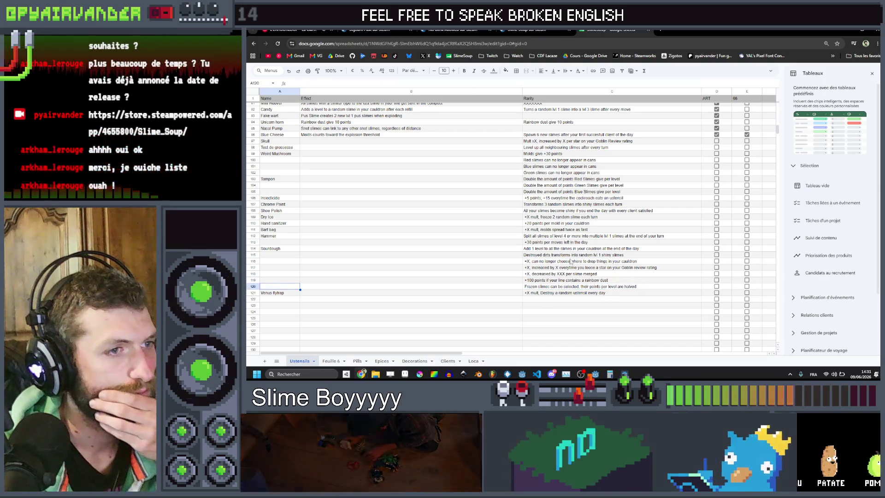
pyautogui.moveTo(543, 255); pyautogui.dragTo(427, 256)
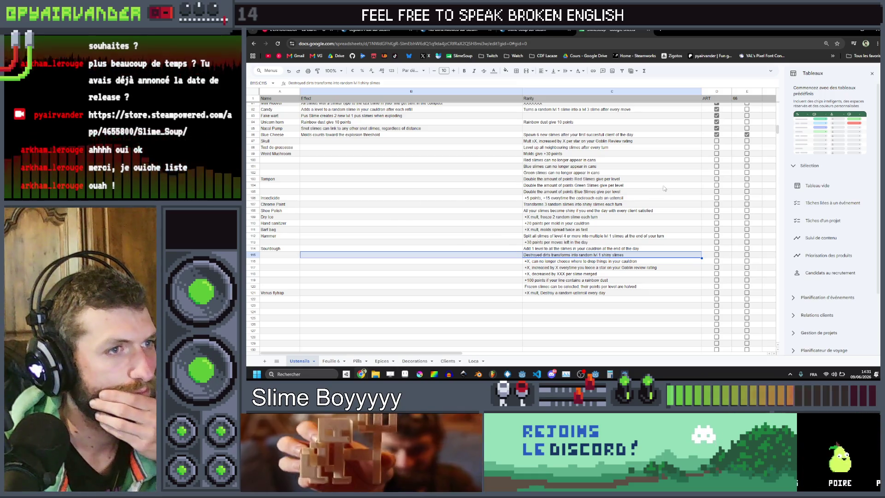
pyautogui.moveTo(664, 191); pyautogui.dragTo(454, 196)
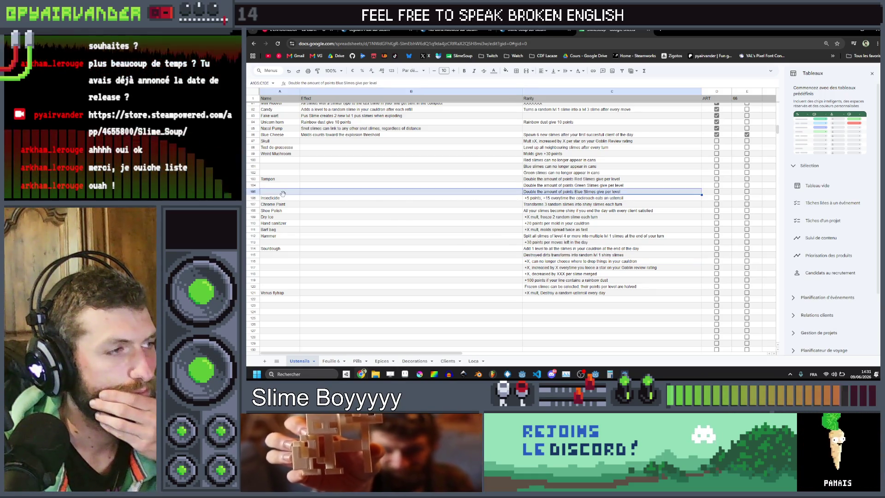
pyautogui.click(286, 185)
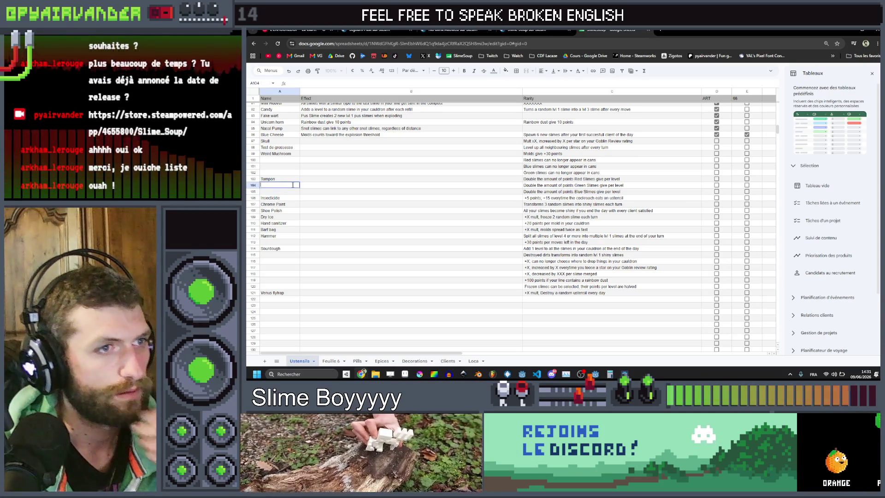
# Step: Label the three can effects Blue gloves, Red gloves and Green gloves
pyautogui.press('Up')
pyautogui.press('Up')
pyautogui.press('Right')
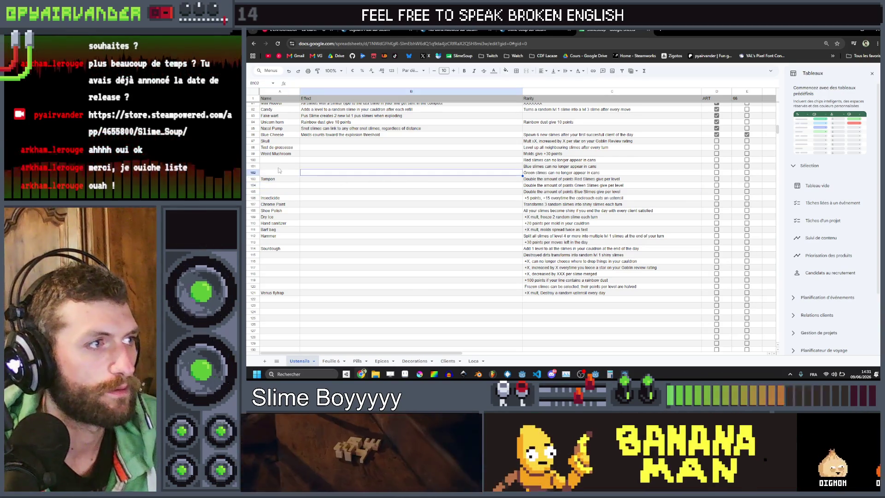
pyautogui.press('Up')
pyautogui.press('Up')
pyautogui.press('Up')
pyautogui.press('Left')
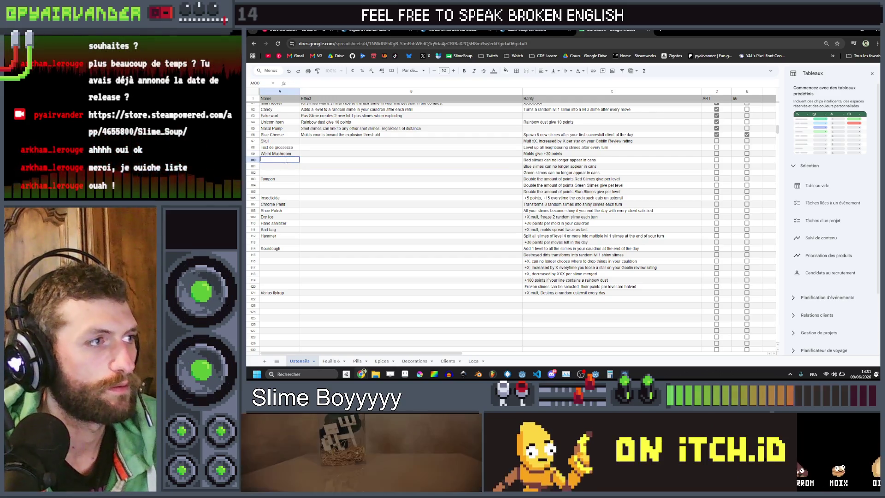
pyautogui.write('Blue gl')
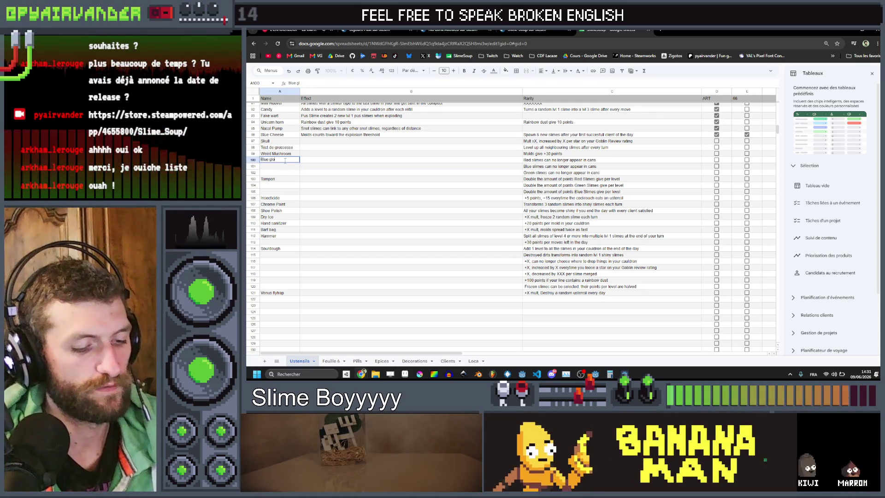
pyautogui.write('vesRed glove')
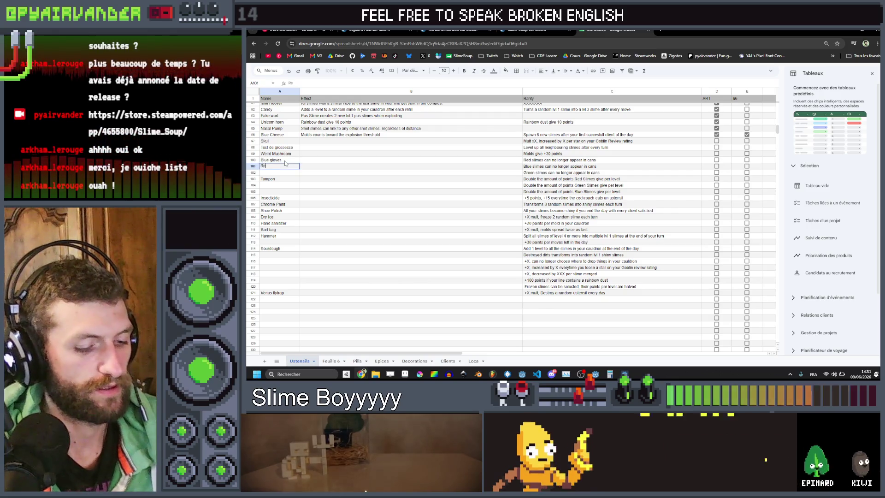
pyautogui.write('s')
pyautogui.press('Return')
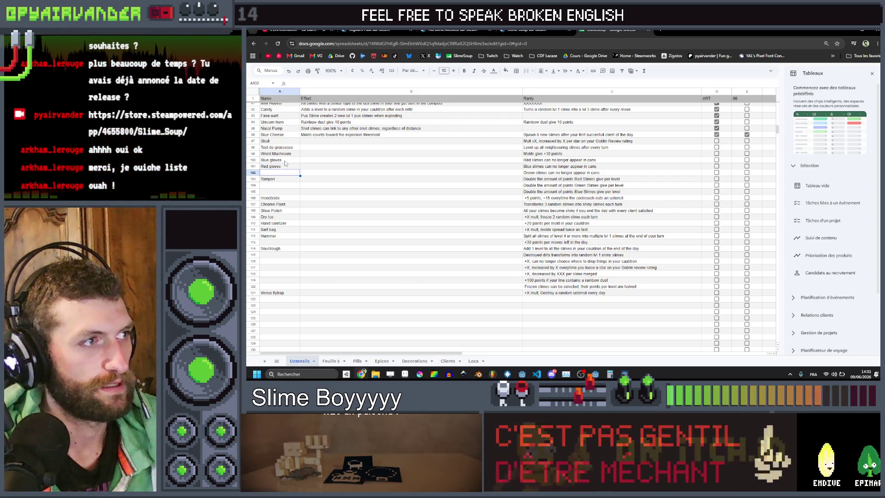
pyautogui.write('Gree')
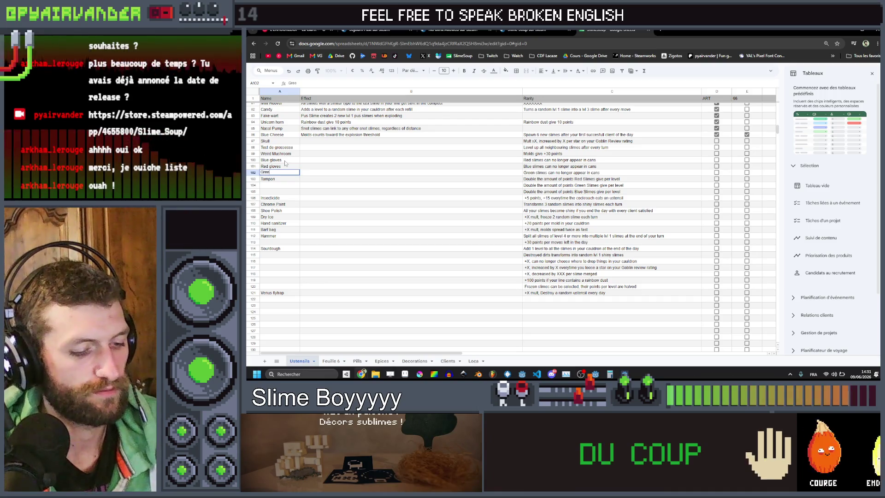
pyautogui.write('n gloves')
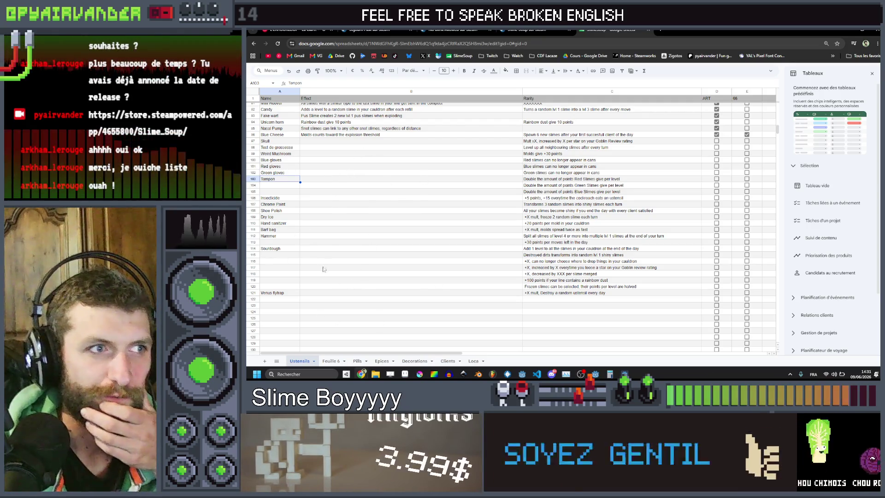
# Step: Name the unnamed item in row 104 Booger
pyautogui.click(289, 184)
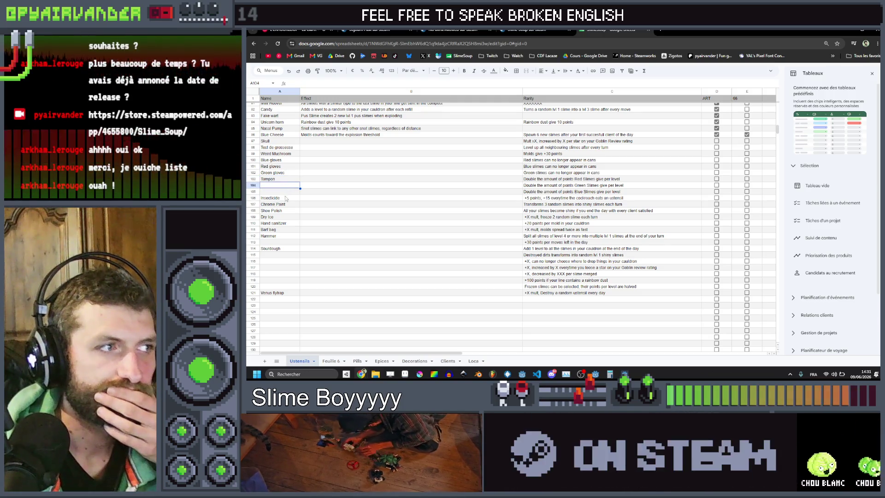
pyautogui.click(283, 192)
pyautogui.click(282, 186)
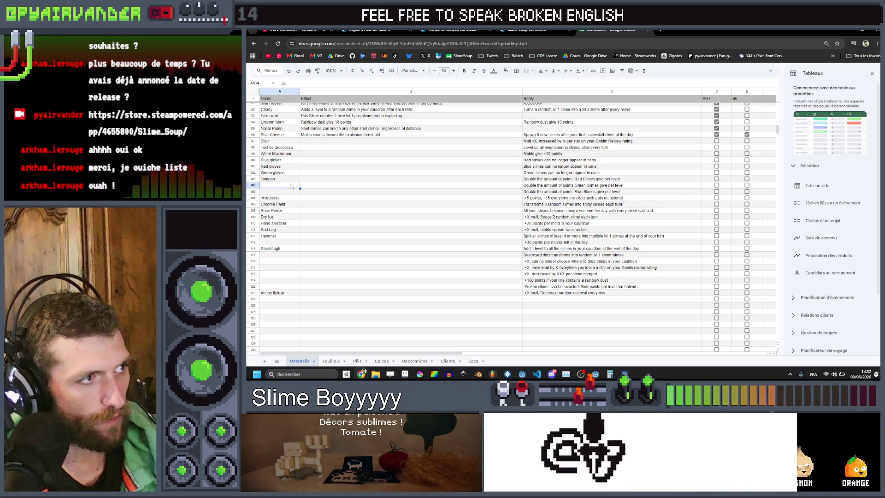
pyautogui.write('Booger')
pyautogui.press('Return')
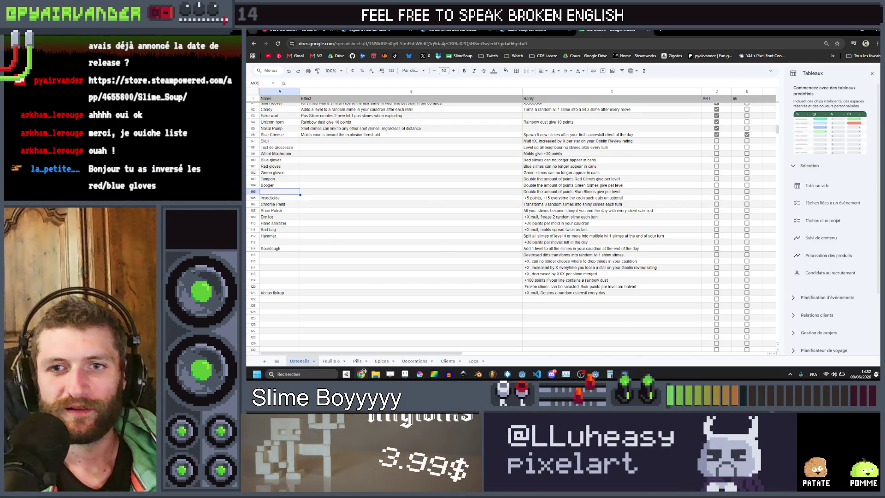
# Step: Name the blue-slimes points effect row Ink cartrige
pyautogui.scroll(5, 511, 226)
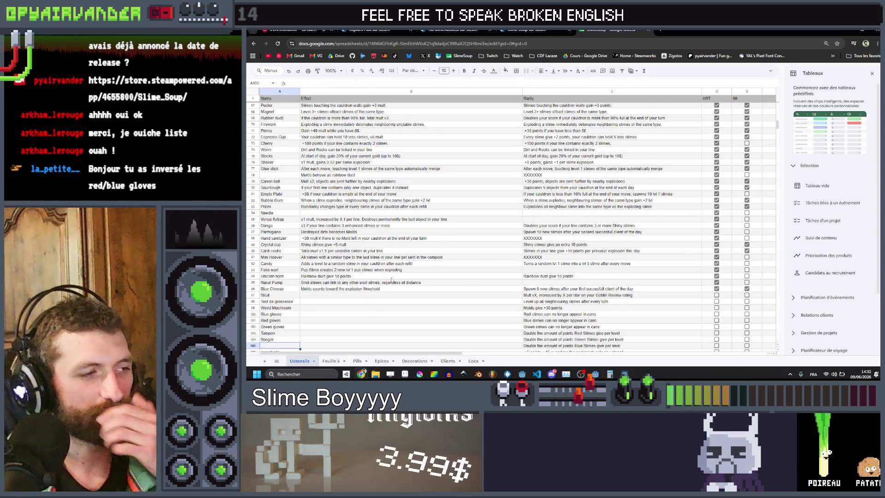
pyautogui.scroll(-3, 390, 282)
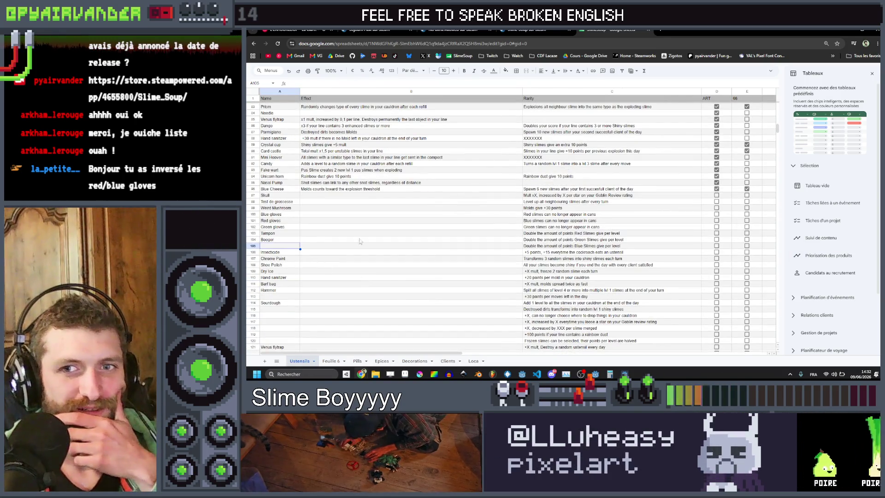
pyautogui.scroll(3, 287, 241)
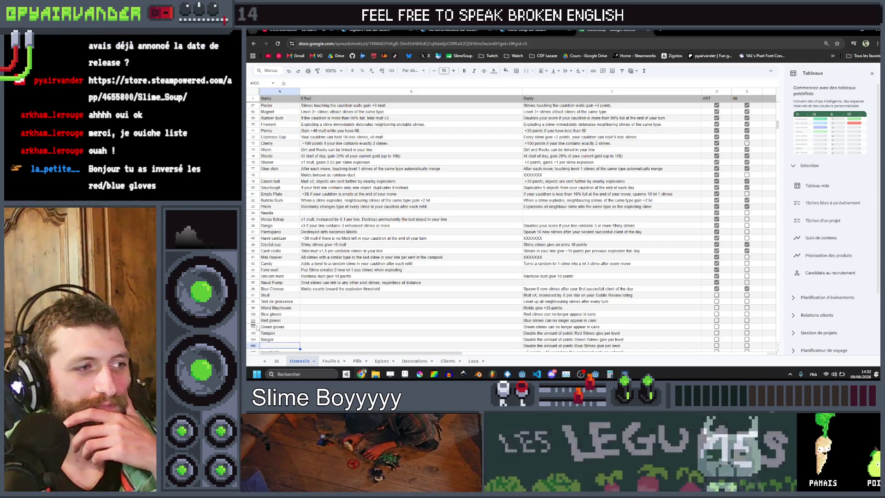
pyautogui.scroll(-2, 282, 282)
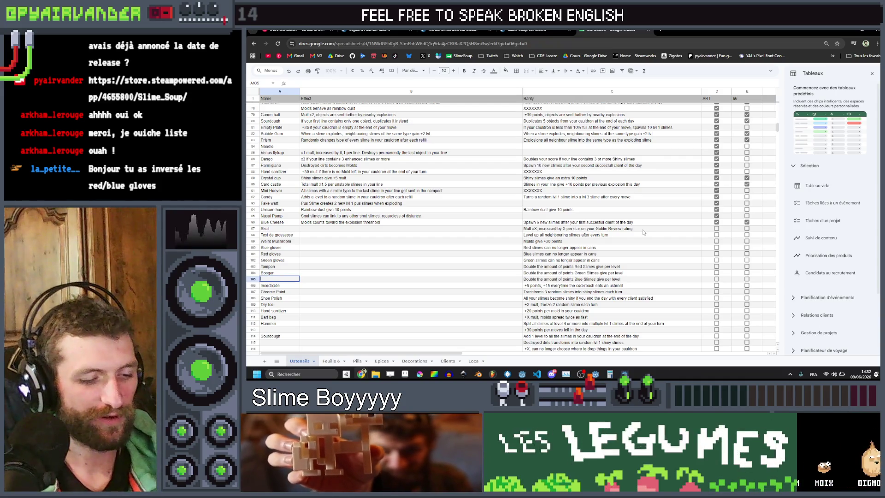
pyautogui.write('Ink cartrige')
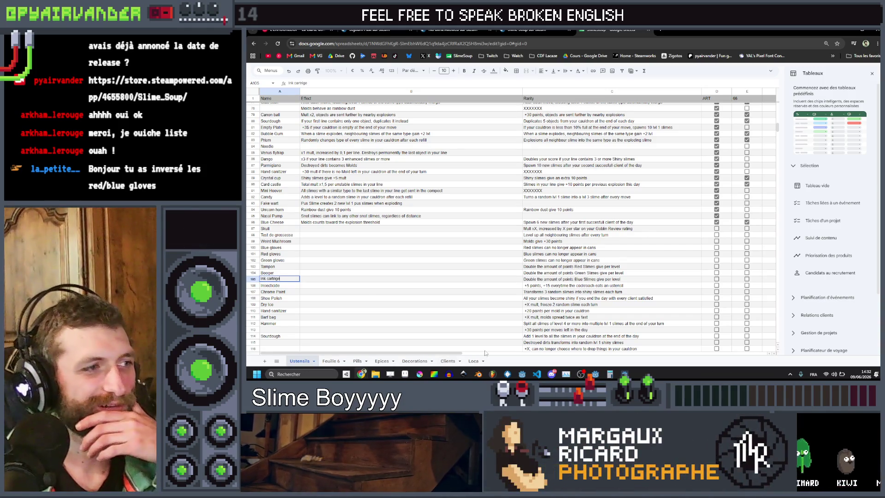
pyautogui.click(362, 300)
# Step: Select blank name cell A113, then switch to the YouTube Music tab
pyautogui.scroll(-3, 259, 276)
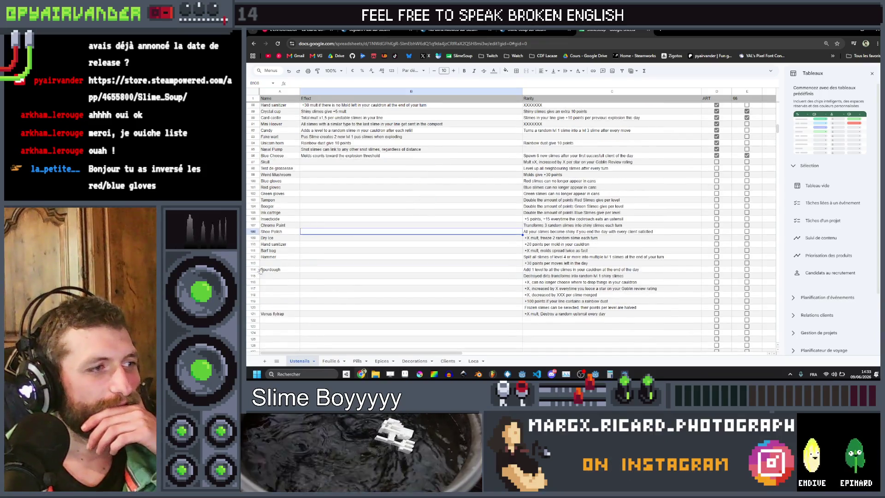
pyautogui.click(273, 264)
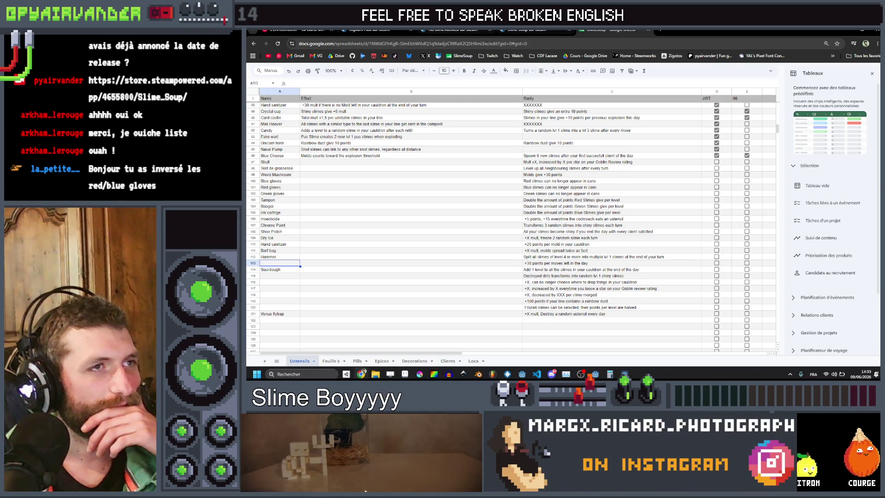
pyautogui.click(312, 31)
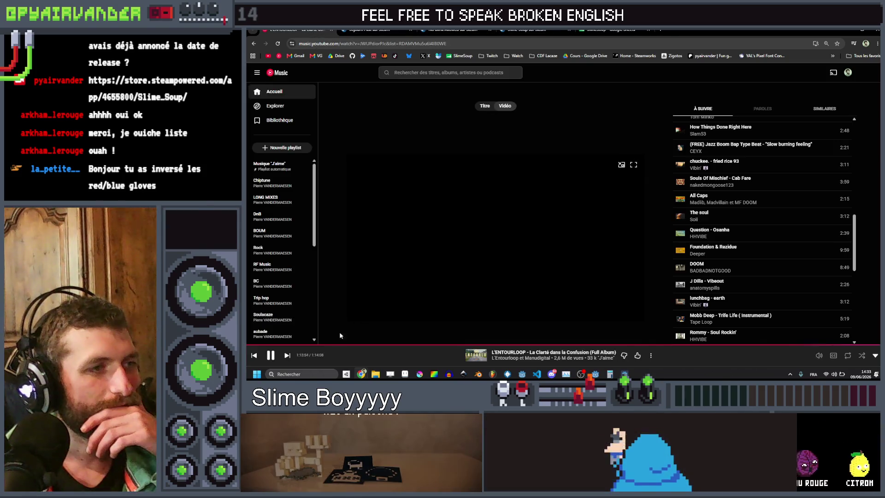
# Step: Skip to the next track, No More Words, and open the RF Music playlist
pyautogui.click(287, 355)
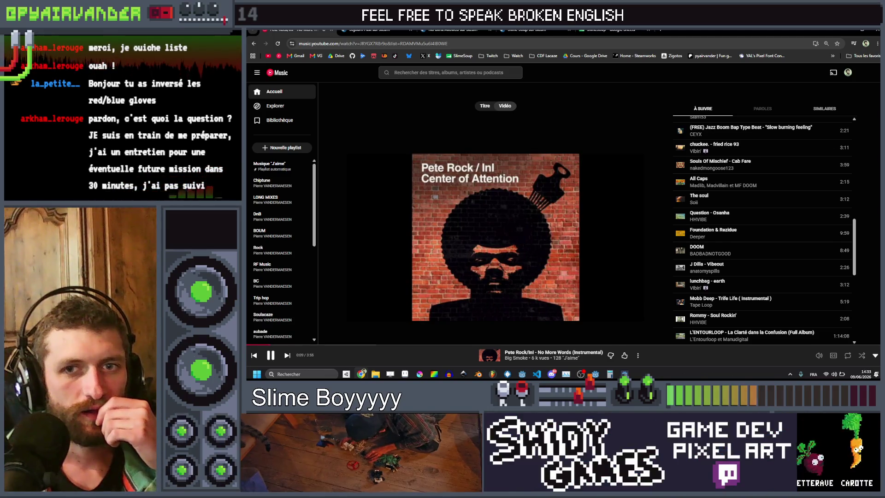
pyautogui.scroll(-2, 278, 282)
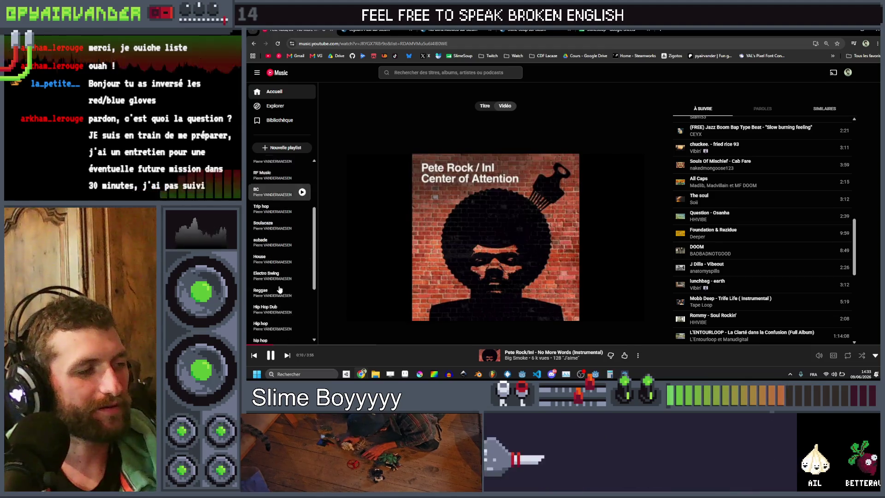
pyautogui.click(279, 282)
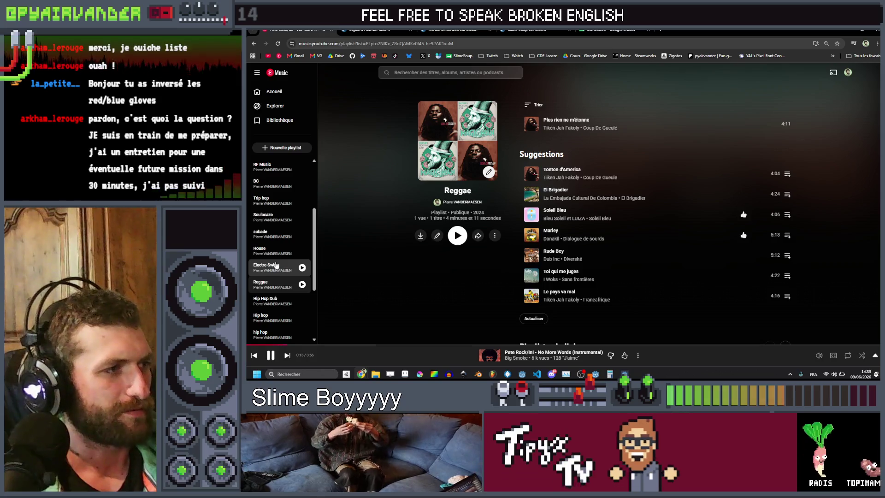
pyautogui.scroll(2, 276, 265)
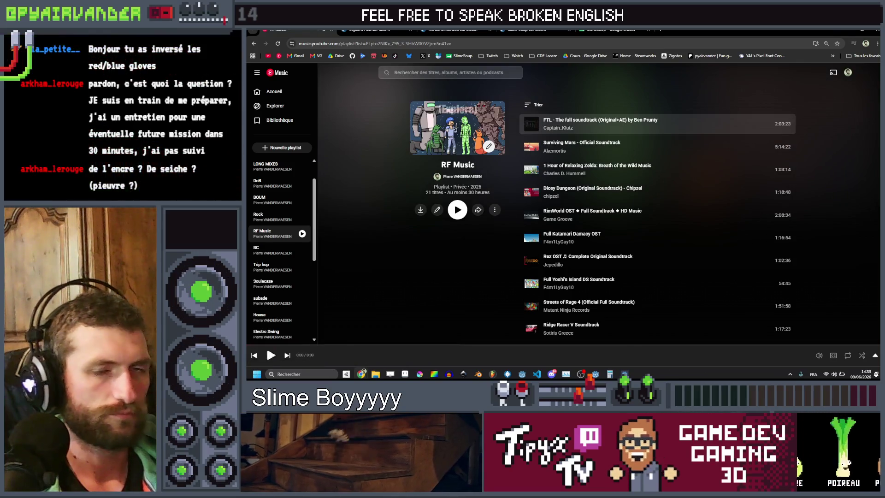
# Step: Bring the Aseprite sprite window to the front
pyautogui.hotkey('alt', 'Tab')
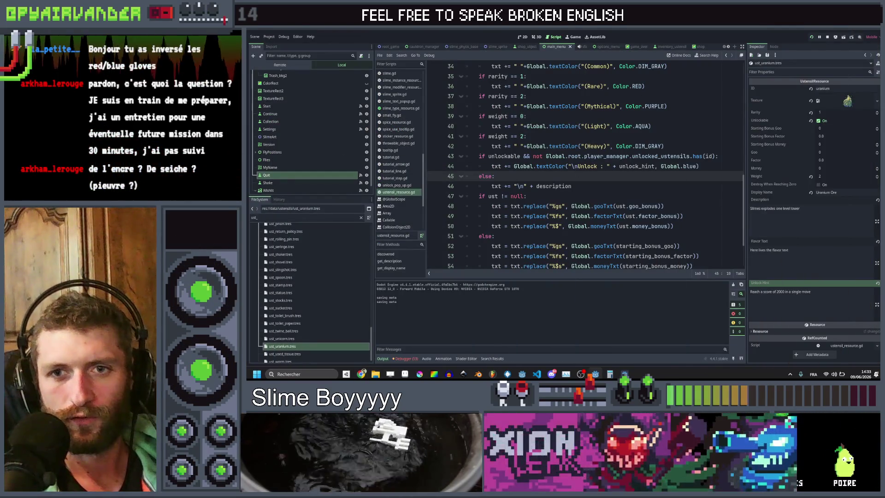
pyautogui.moveTo(551, 374)
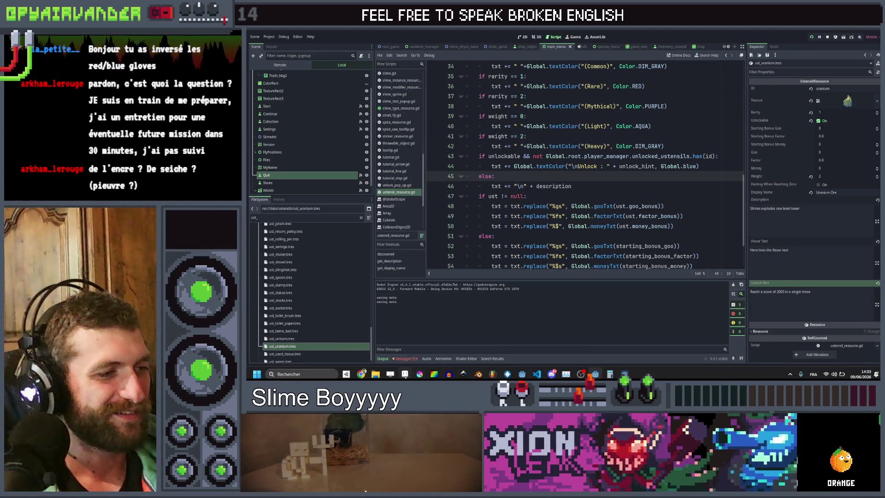
pyautogui.click(406, 354)
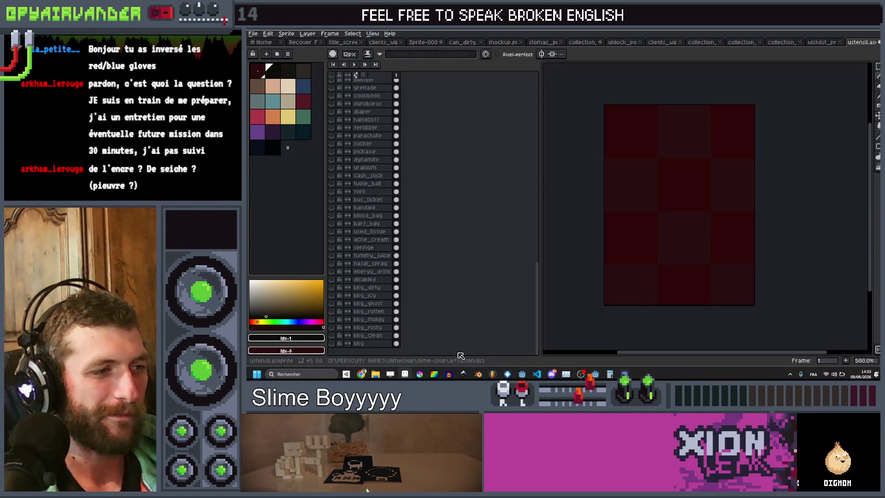
# Step: Return from Aseprite to the browser's Google Sheets Ustensils tab
pyautogui.moveTo(361, 373)
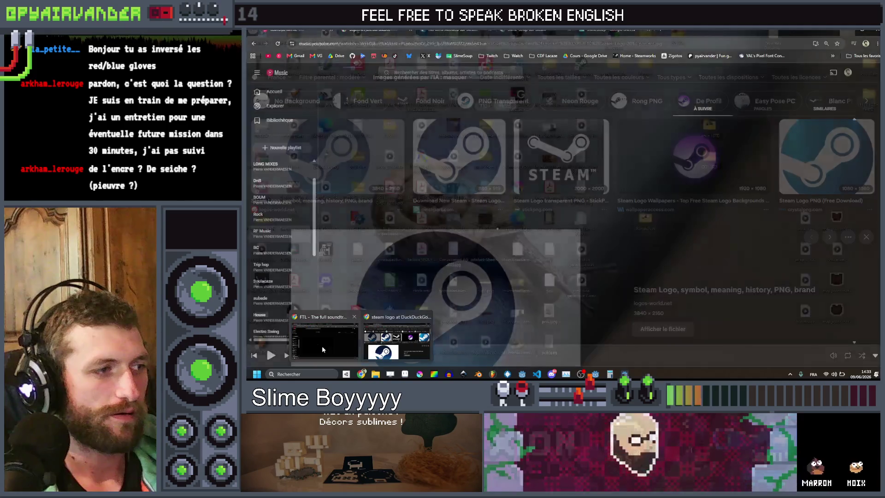
pyautogui.moveTo(325, 344)
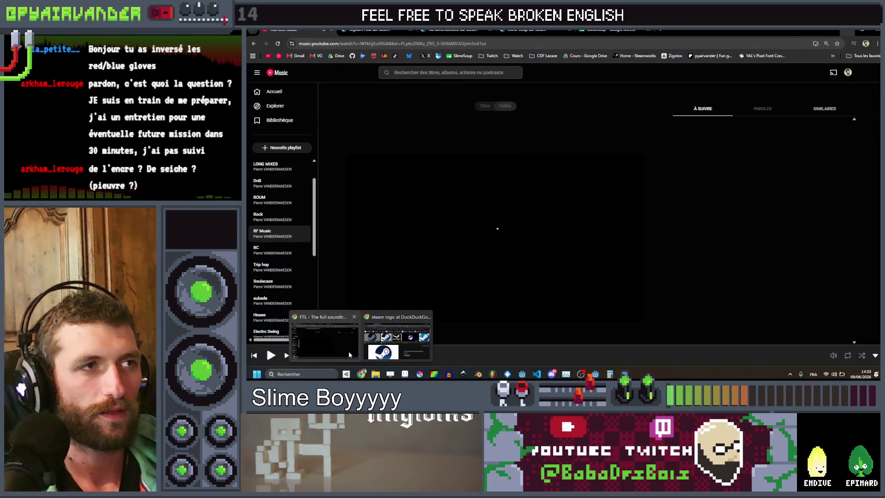
pyautogui.click(348, 351)
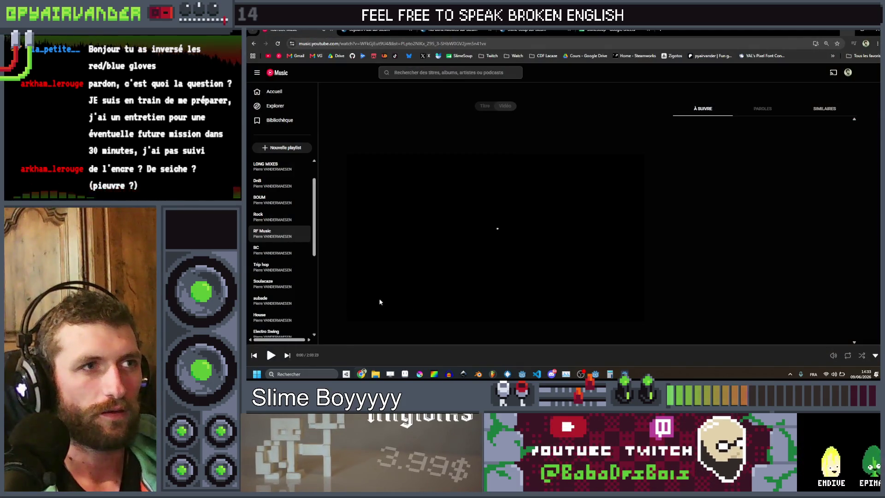
pyautogui.click(608, 29)
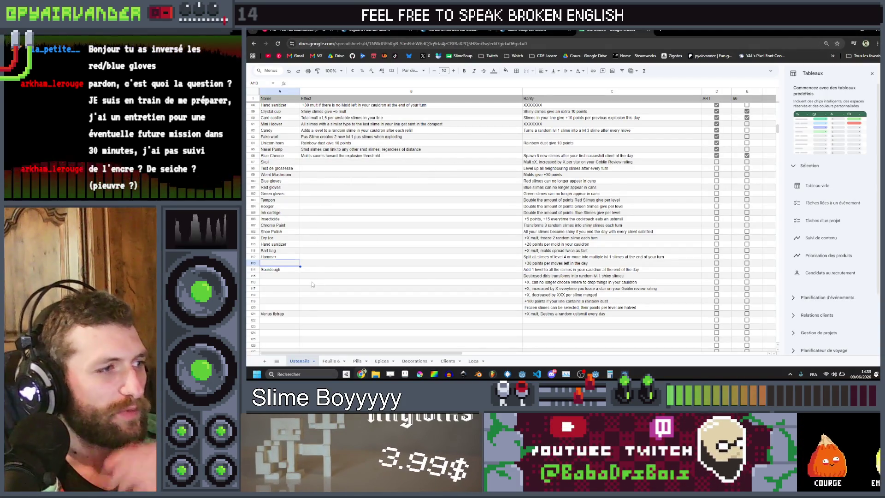
pyautogui.click(290, 283)
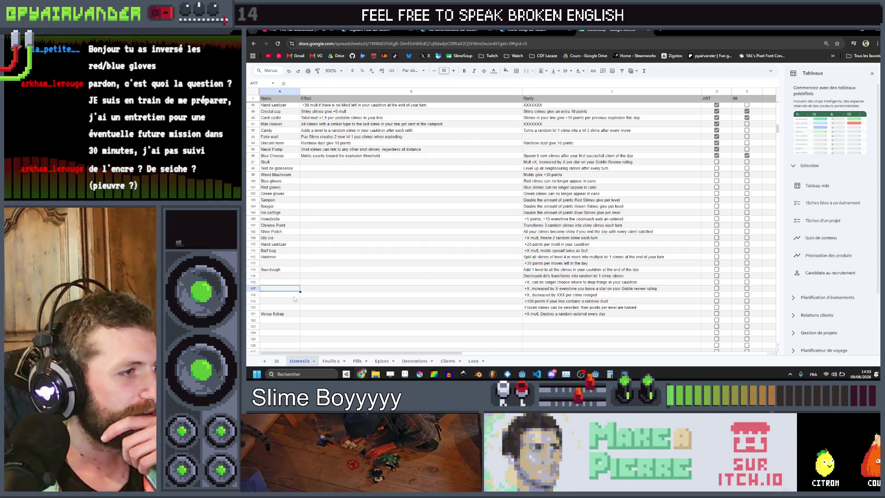
pyautogui.press('Down')
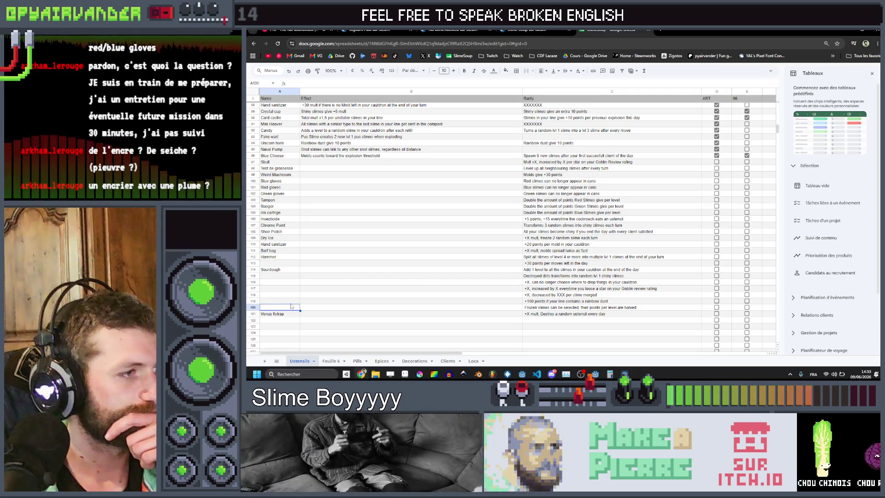
pyautogui.moveTo(291, 302)
pyautogui.mouseDown()
pyautogui.moveTo(622, 304)
pyautogui.moveTo(287, 304)
pyautogui.mouseUp()
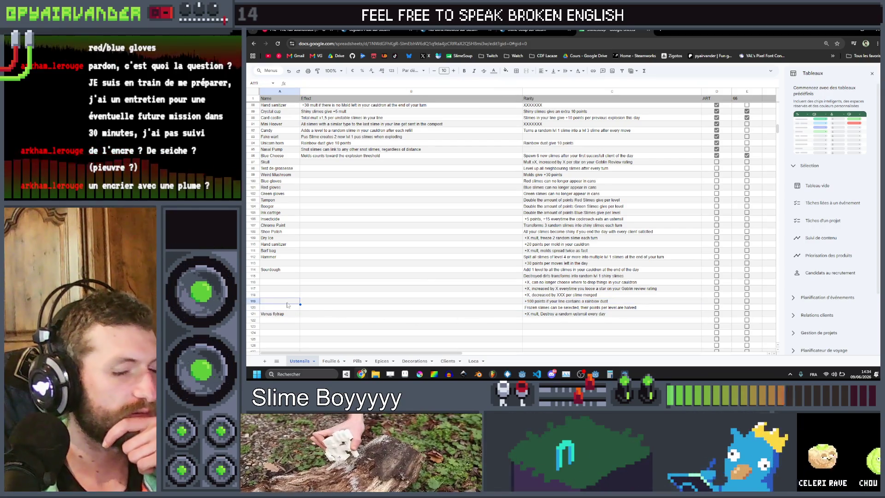
pyautogui.scroll(2, 287, 303)
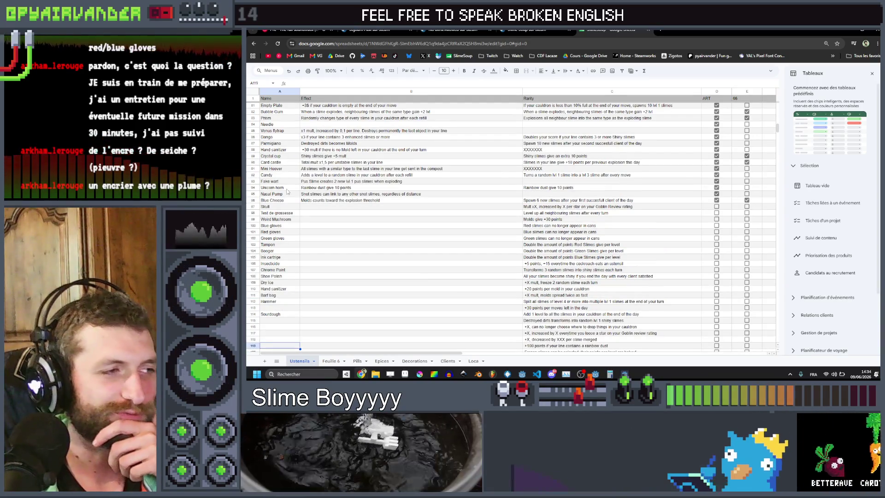
pyautogui.scroll(-3, 424, 266)
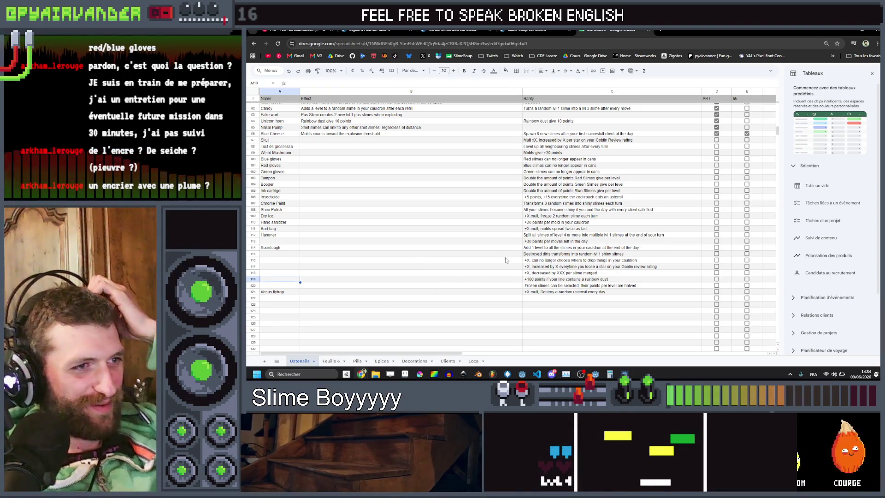
# Step: Name the unnamed row 116 item Poop
pyautogui.doubleClick(292, 261)
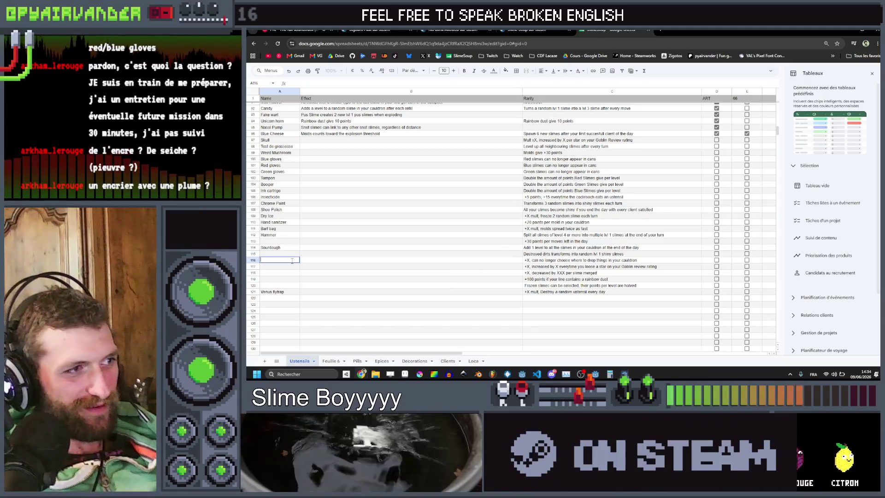
pyautogui.write('Poop')
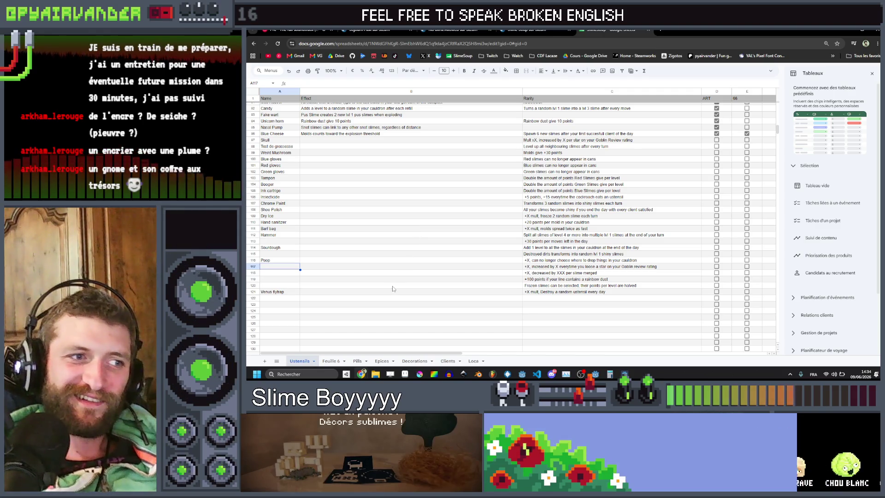
pyautogui.click(602, 274)
pyautogui.moveTo(602, 282); pyautogui.dragTo(429, 277)
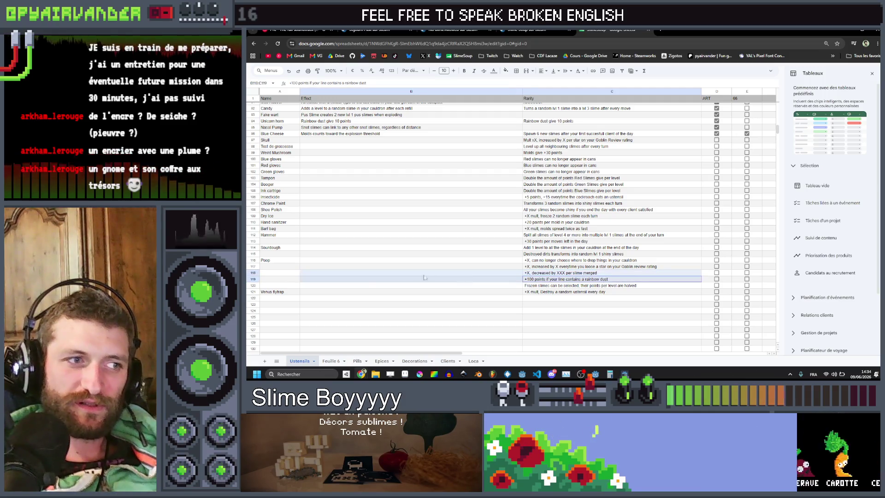
# Step: Select empty name cell A119, then switch to the YouTube Music tab
pyautogui.moveTo(299, 274); pyautogui.dragTo(270, 279)
pyautogui.click(270, 280)
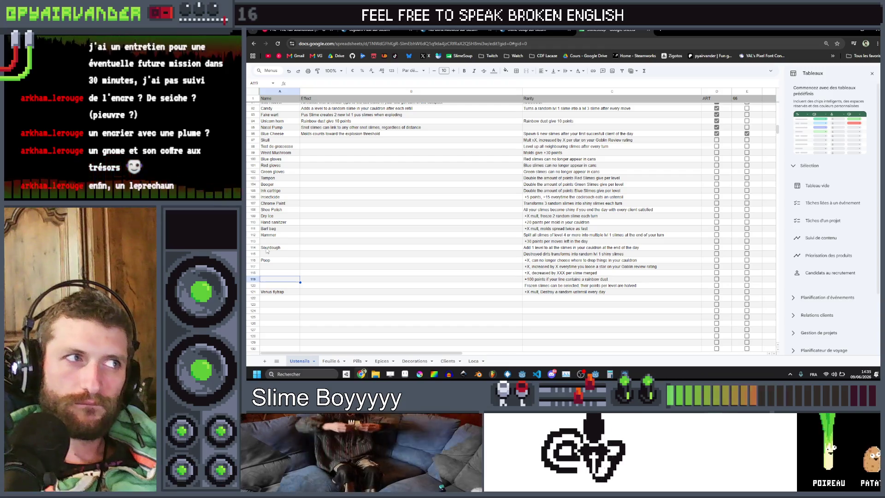
pyautogui.click(304, 29)
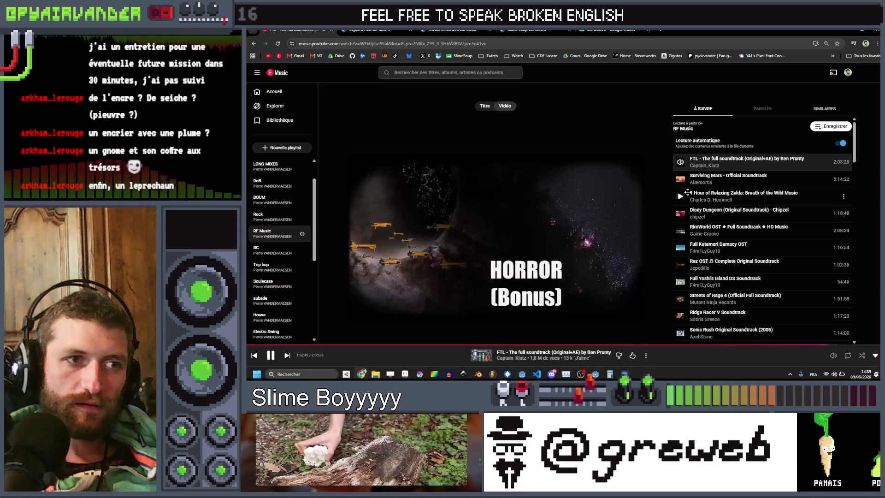
# Step: Play the Full Yoshi's Island DS Soundtrack, then return to the Sheets Ustensils tab
pyautogui.scroll(-1, 751, 194)
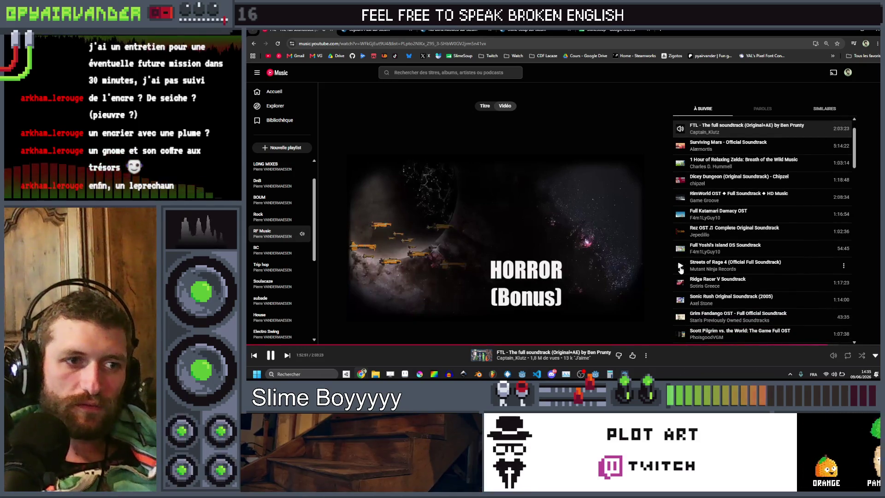
pyautogui.click(681, 248)
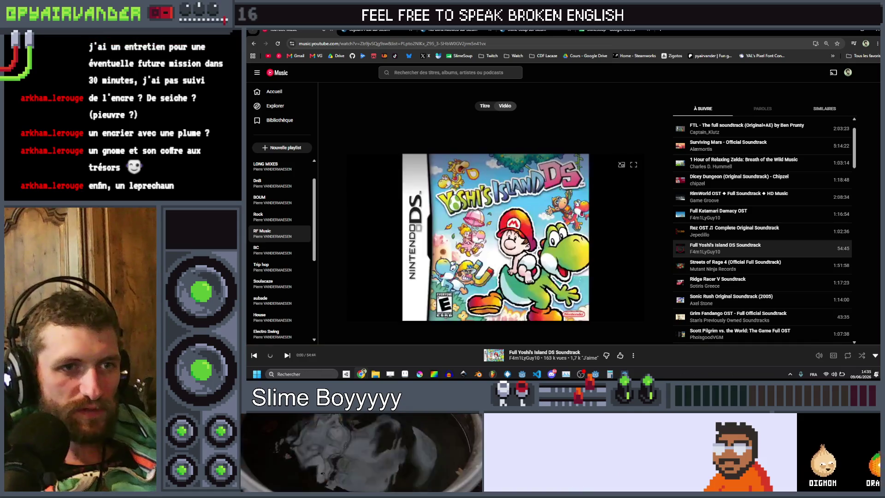
pyautogui.hotkey('alt', 'Tab')
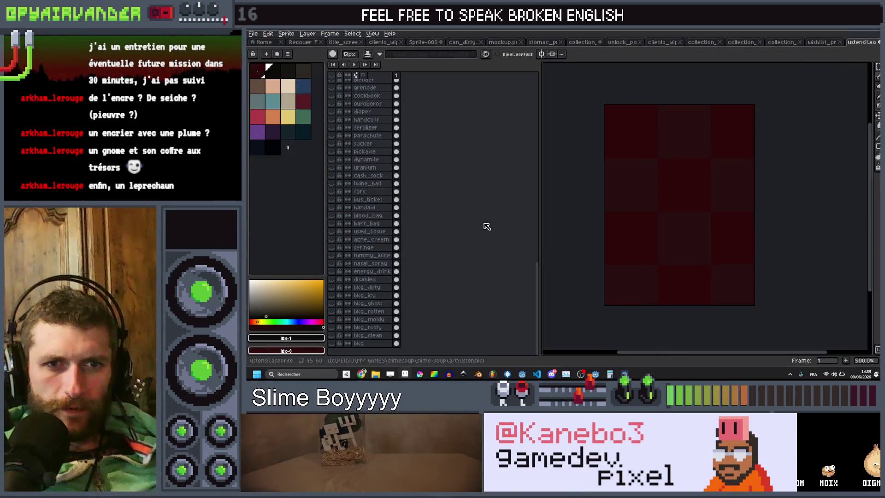
pyautogui.moveTo(362, 374)
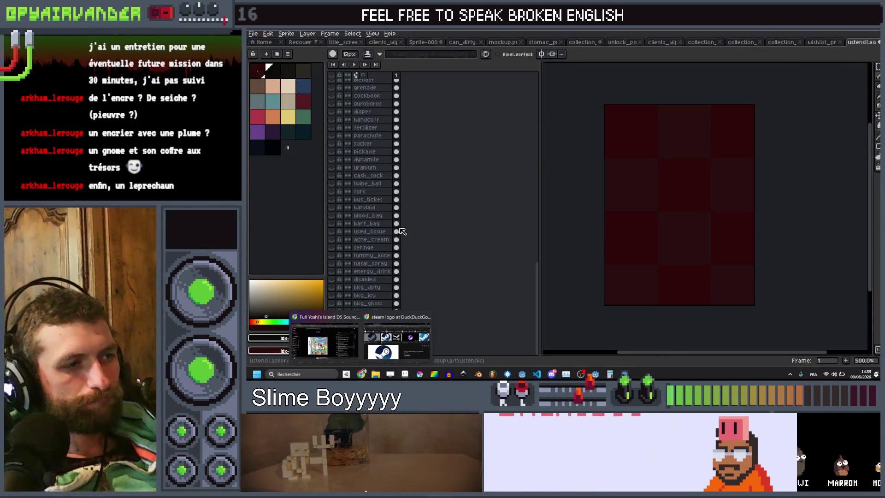
pyautogui.click(342, 342)
pyautogui.hotkey('ctrl', 'shift', 'Tab')
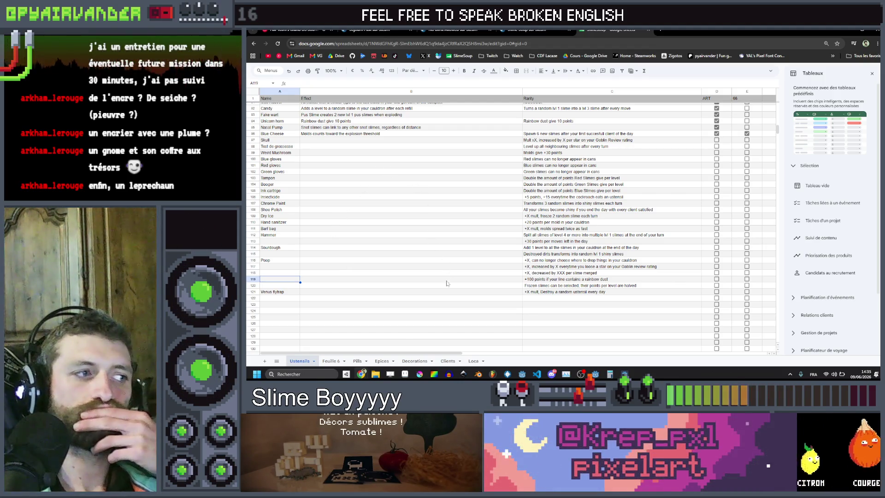
pyautogui.moveTo(439, 278)
pyautogui.mouseDown()
pyautogui.moveTo(286, 281)
pyautogui.moveTo(558, 282)
pyautogui.moveTo(346, 290)
pyautogui.mouseUp()
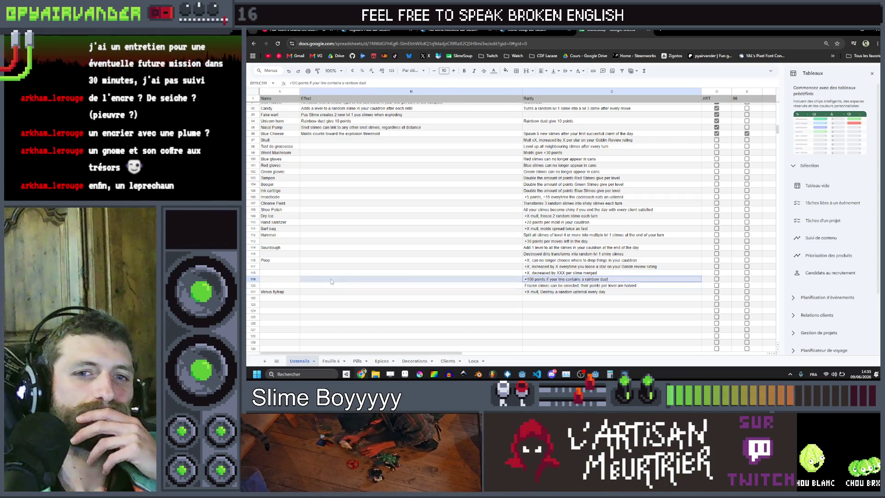
pyautogui.click(283, 280)
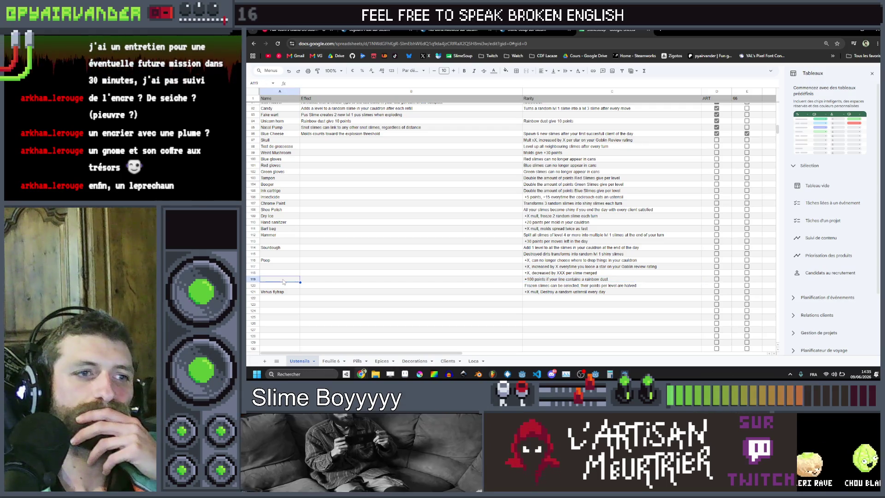
pyautogui.doubleClick(283, 280)
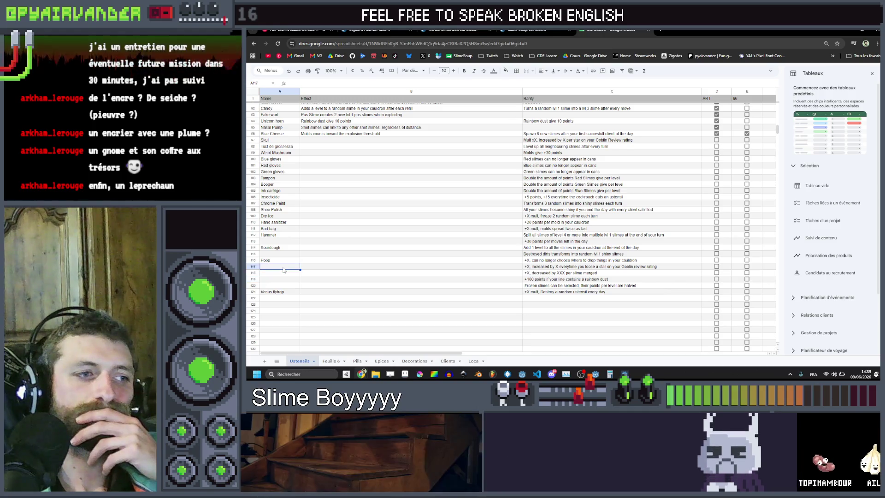
pyautogui.click(319, 273)
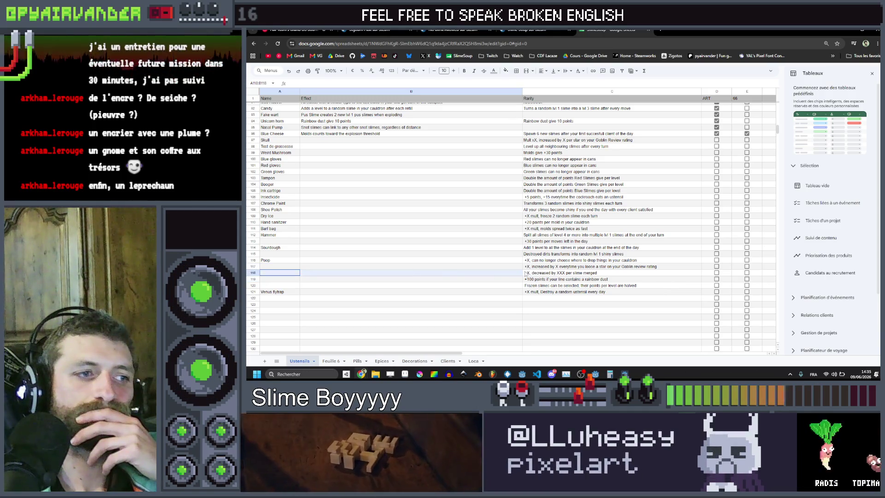
# Step: Name the row 118 slime-merge penalty item Stale bread, fixing the typos
pyautogui.moveTo(553, 272); pyautogui.dragTo(320, 277)
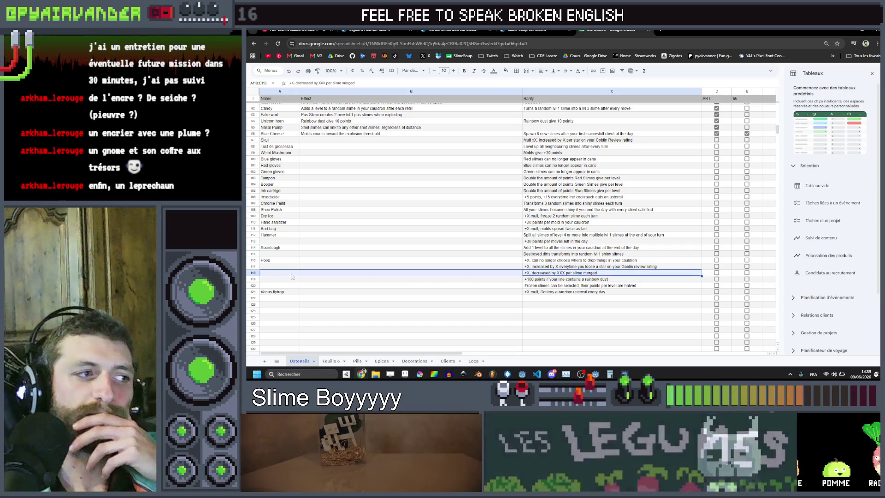
pyautogui.click(292, 274)
pyautogui.write('Sltale brea')
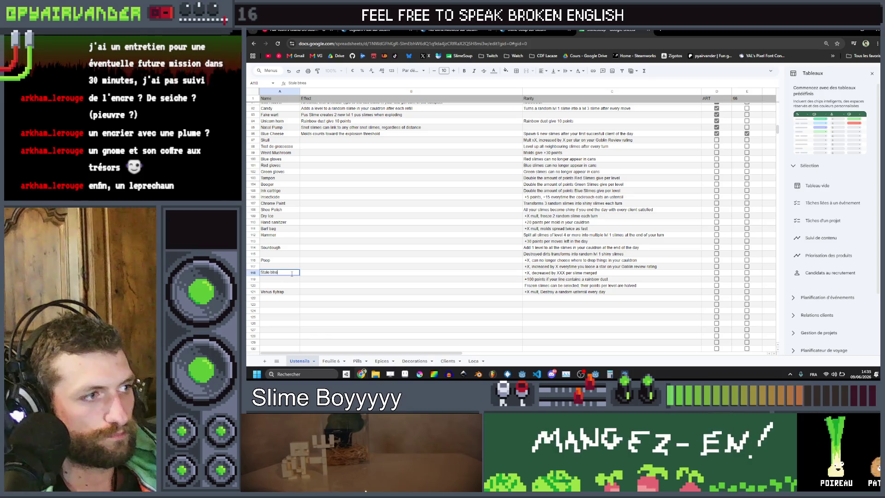
pyautogui.press('BackSpace')
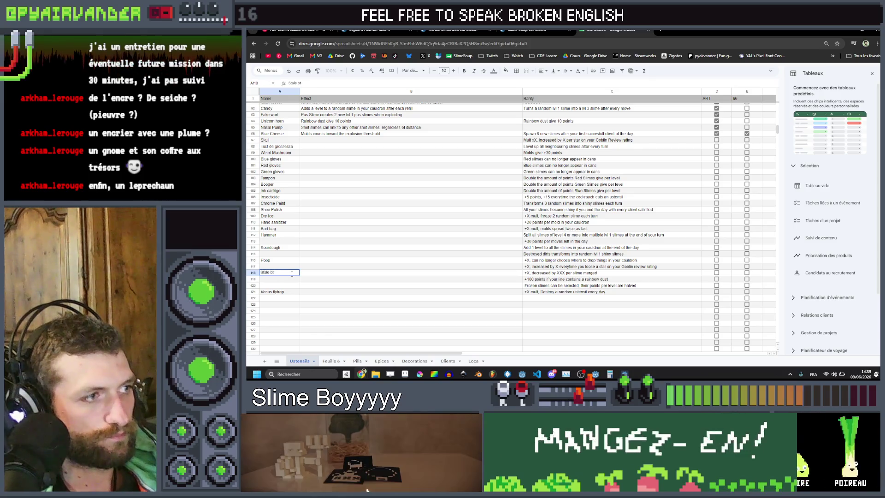
pyautogui.write('ad')
pyautogui.press('Return')
pyautogui.click(291, 274)
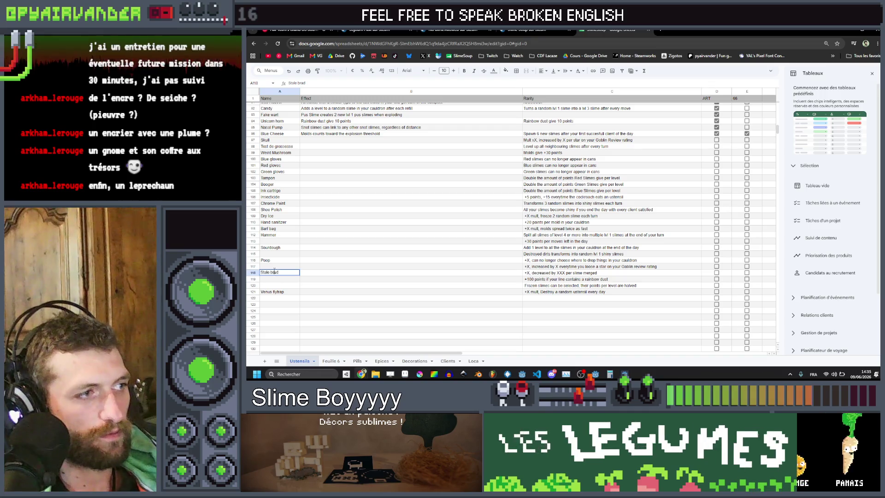
pyautogui.write('e')
pyautogui.click(330, 286)
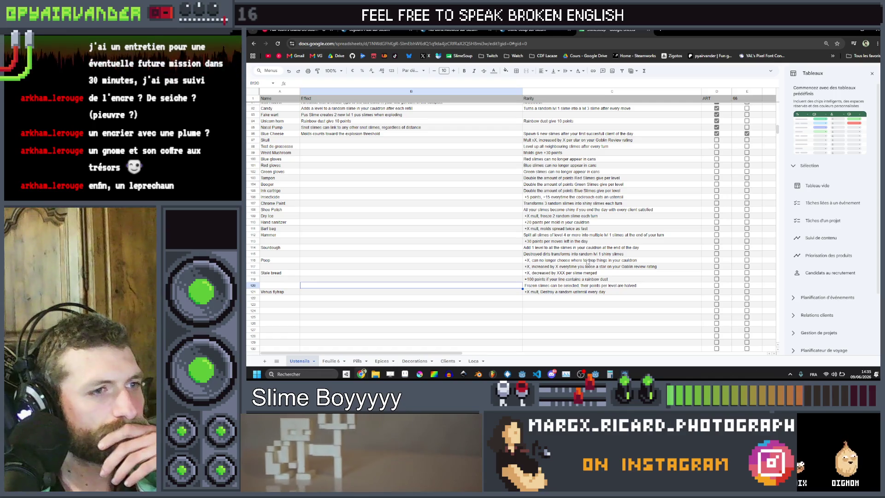
# Step: Check the still-unnamed rows 113, 115, 117, 119 and 120, then switch to Aseprite
pyautogui.click(589, 268)
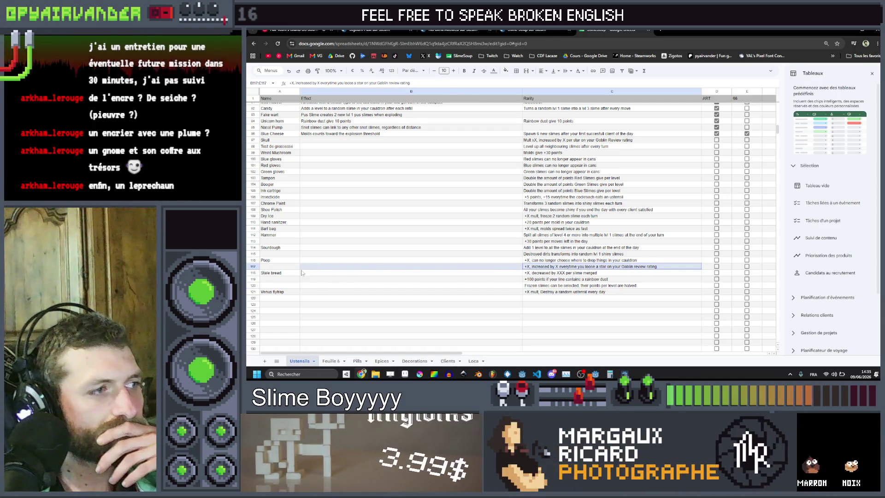
pyautogui.moveTo(284, 268)
pyautogui.mouseDown()
pyautogui.moveTo(549, 267)
pyautogui.moveTo(291, 268)
pyautogui.mouseUp()
pyautogui.click(290, 268)
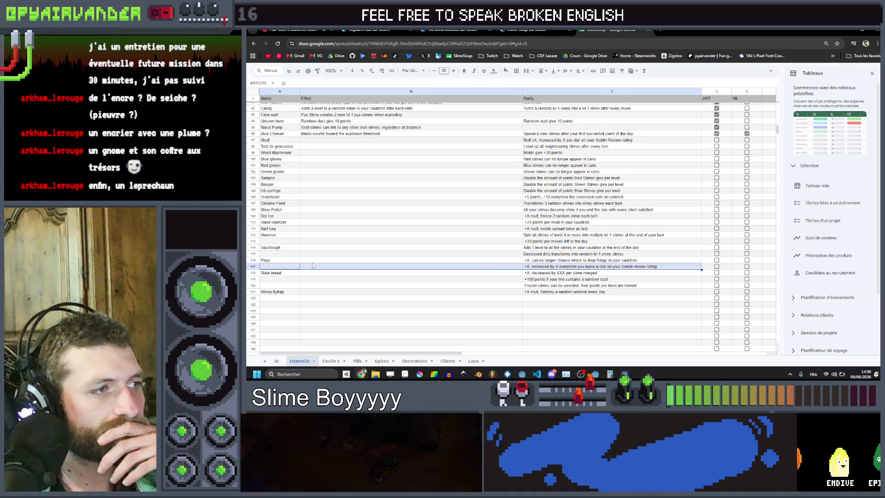
pyautogui.click(289, 242)
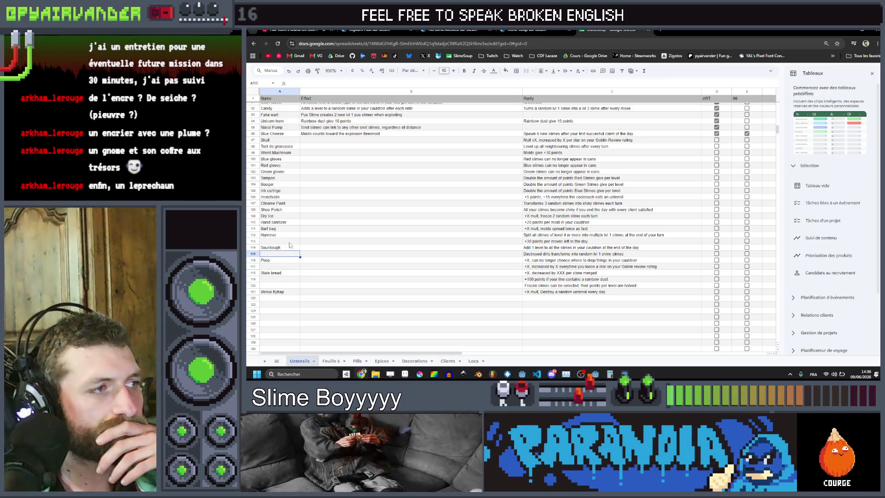
pyautogui.moveTo(289, 245)
pyautogui.mouseDown()
pyautogui.moveTo(554, 244)
pyautogui.moveTo(402, 245)
pyautogui.mouseUp()
pyautogui.click(281, 243)
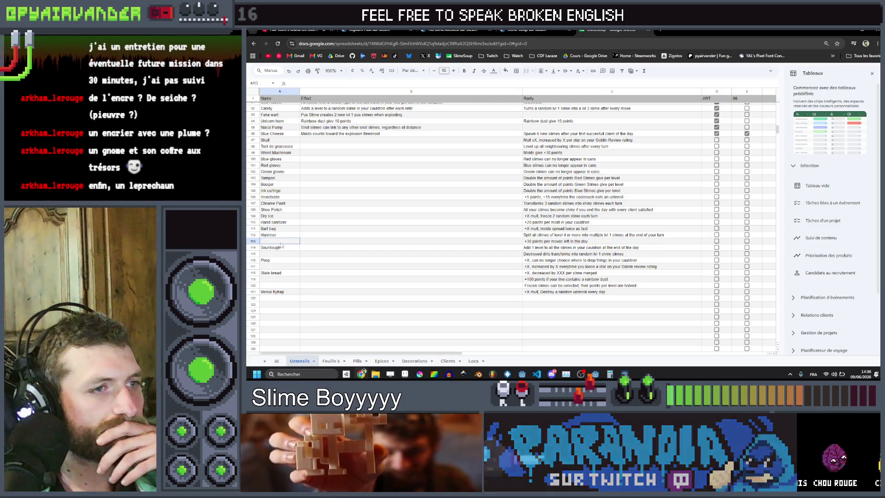
pyautogui.click(283, 280)
pyautogui.moveTo(282, 286)
pyautogui.mouseDown()
pyautogui.moveTo(633, 289)
pyautogui.moveTo(291, 287)
pyautogui.mouseUp()
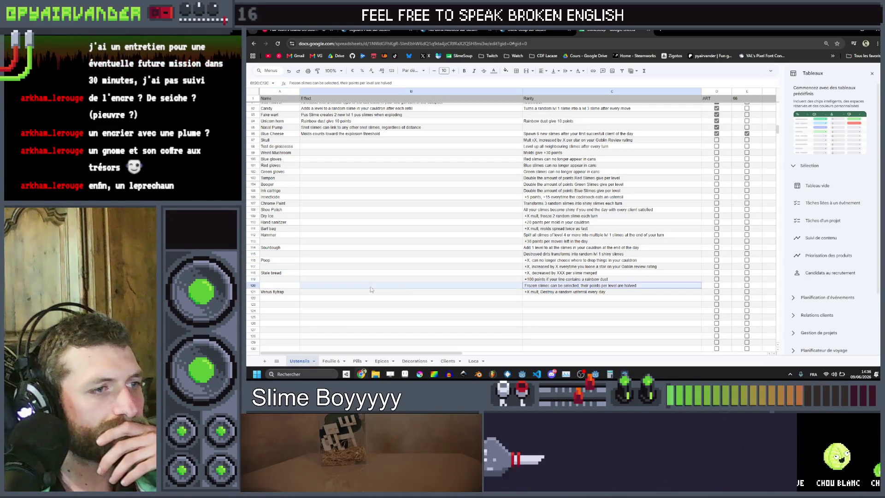
pyautogui.click(290, 286)
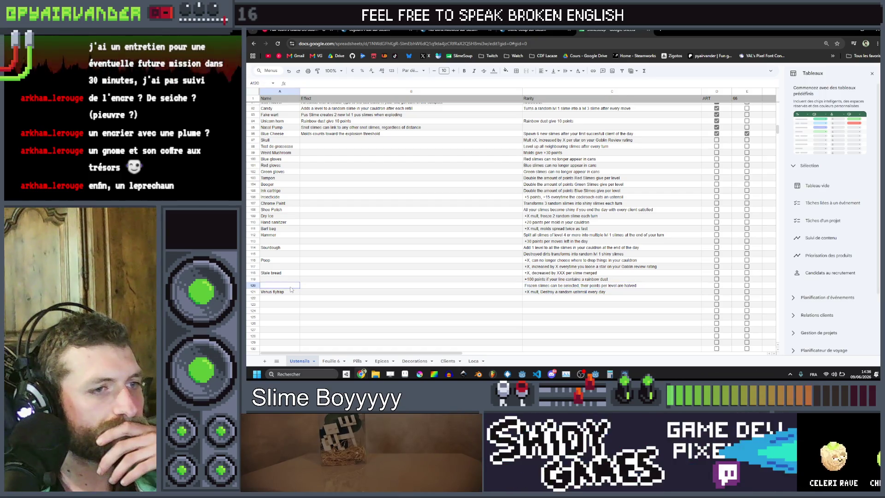
pyautogui.moveTo(576, 253); pyautogui.dragTo(298, 256)
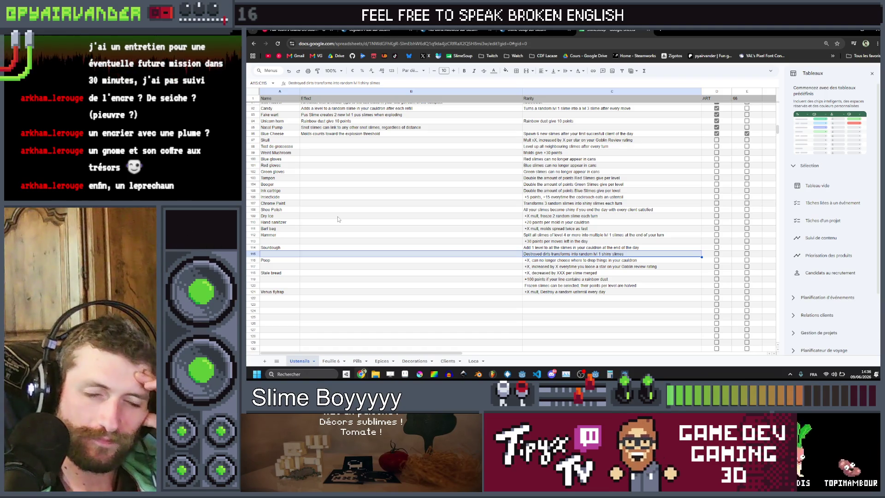
pyautogui.scroll(2, 340, 219)
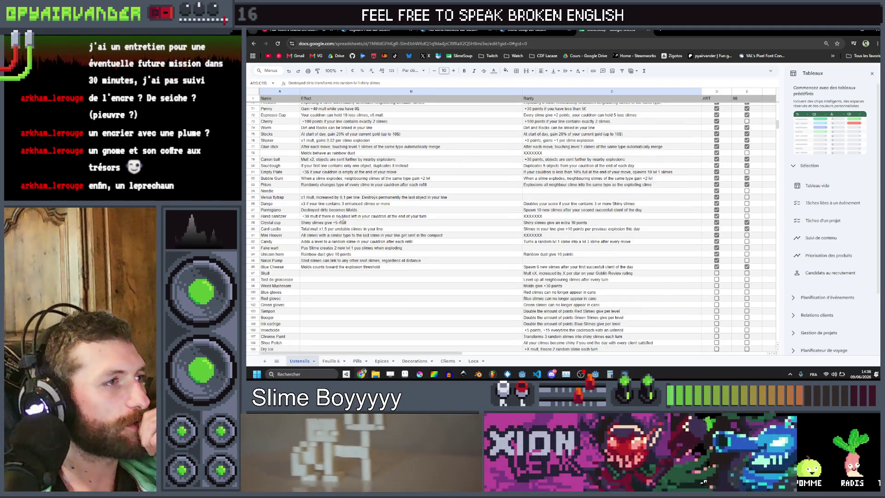
pyautogui.hotkey('alt', 'Tab')
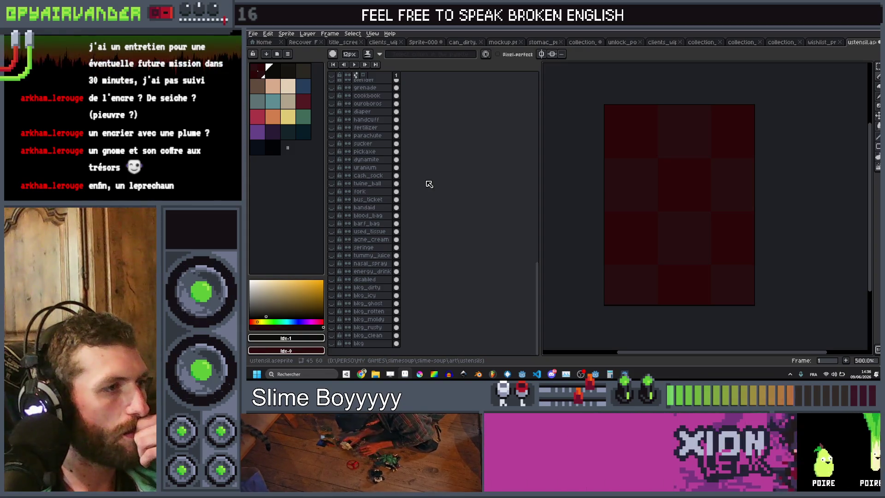
pyautogui.scroll(3, 429, 185)
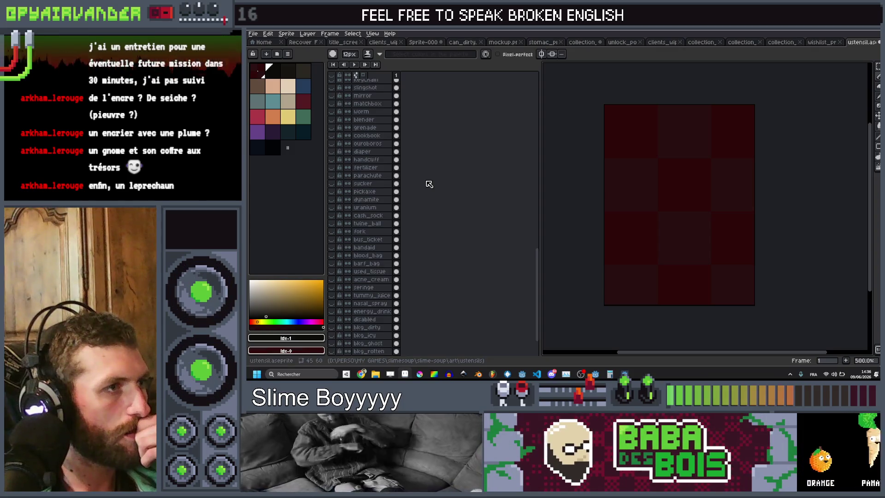
pyautogui.scroll(1, 429, 185)
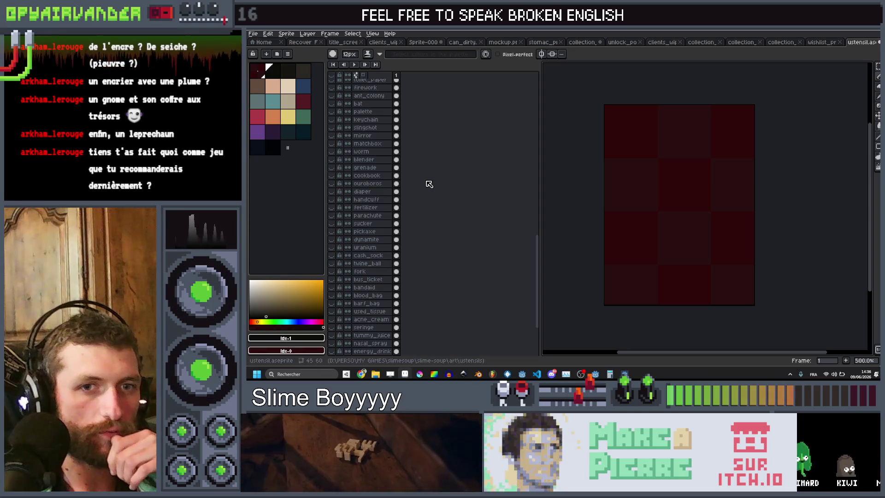
pyautogui.scroll(1, 365, 167)
pyautogui.scroll(1, 368, 169)
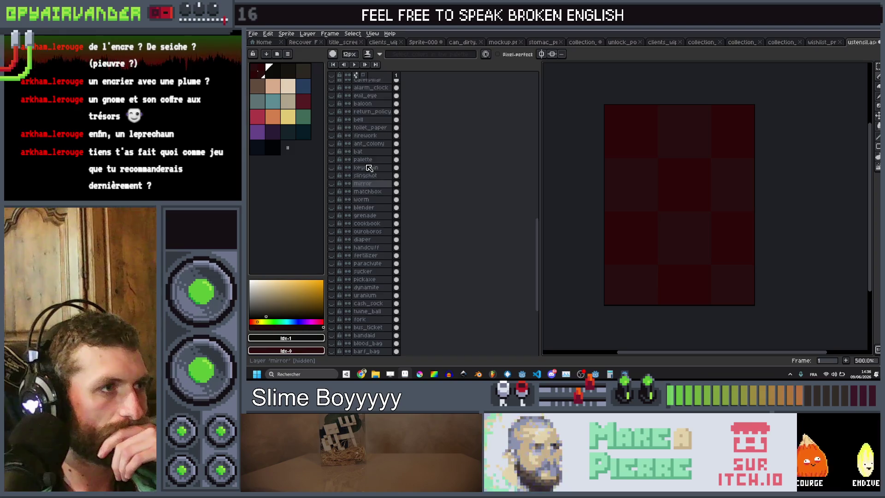
pyautogui.scroll(1, 369, 168)
pyautogui.scroll(3, 369, 167)
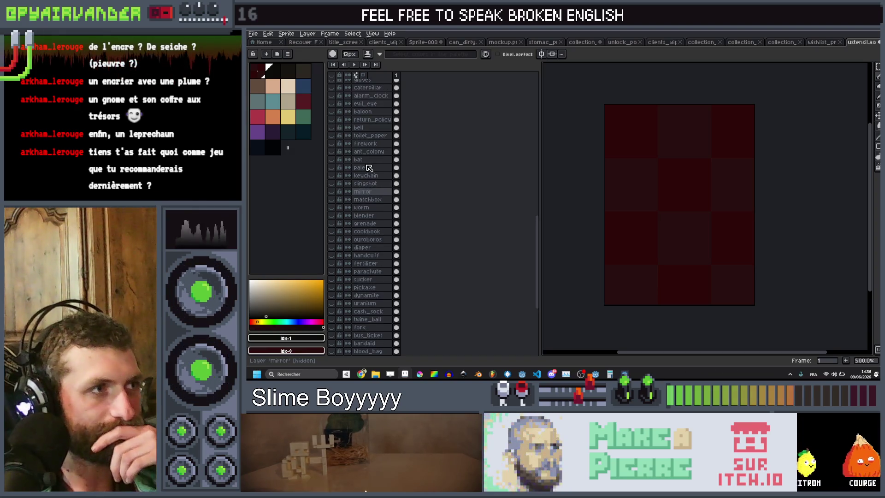
pyautogui.scroll(7, 368, 168)
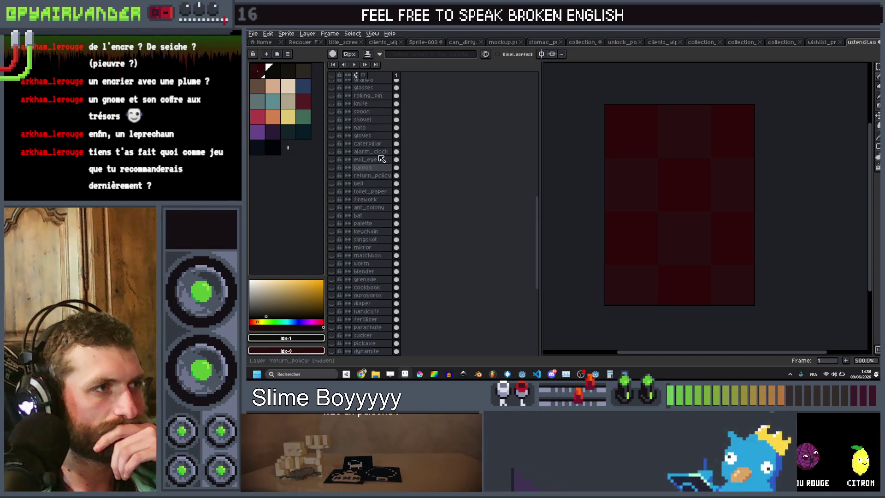
pyautogui.scroll(5, 381, 148)
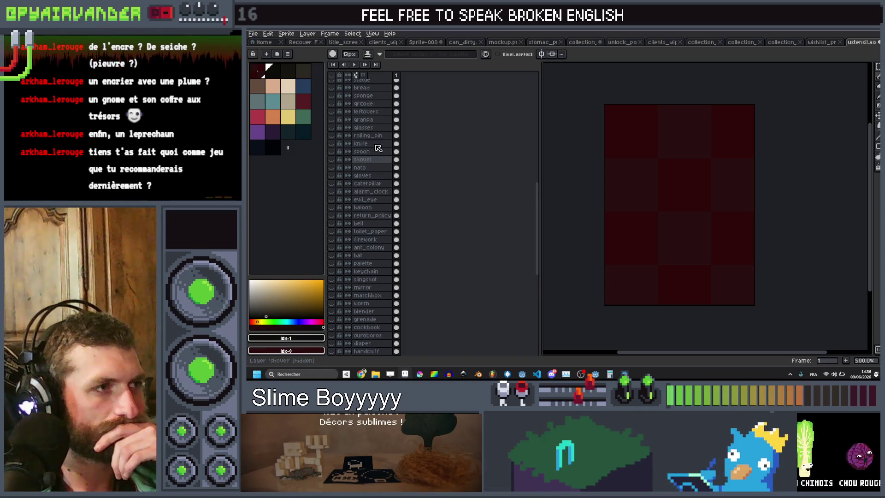
pyautogui.scroll(6, 378, 148)
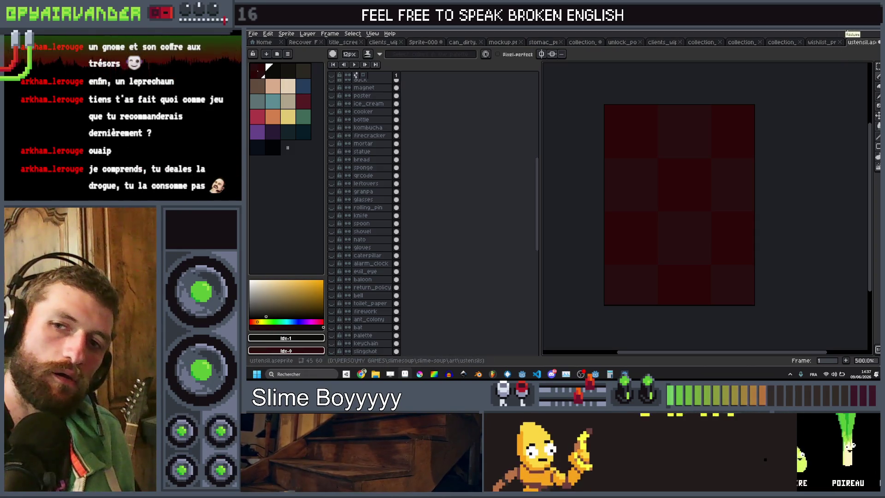
pyautogui.click(847, 29)
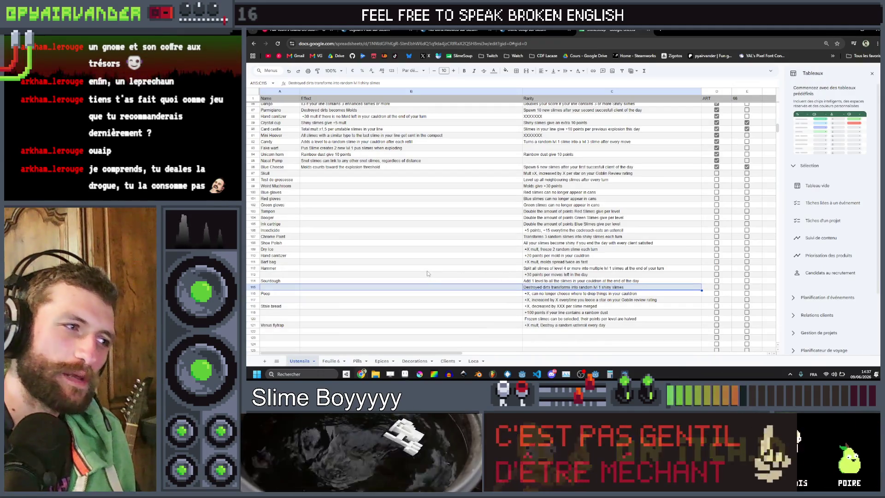
# Step: Review the unnamed effect rows 117 to 120 and select name cell A115
pyautogui.click(561, 308)
pyautogui.scroll(-1, 561, 308)
pyautogui.keyDown('shift'); pyautogui.click(273, 281); pyautogui.keyUp('shift')
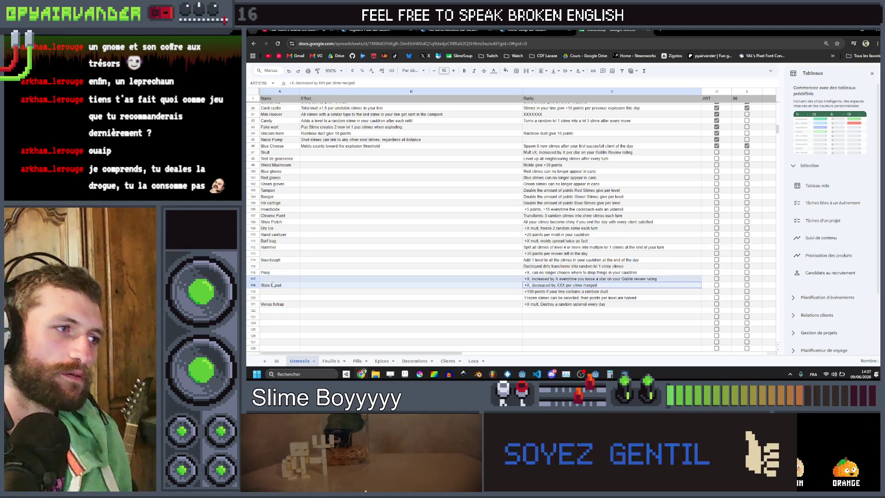
pyautogui.click(543, 280)
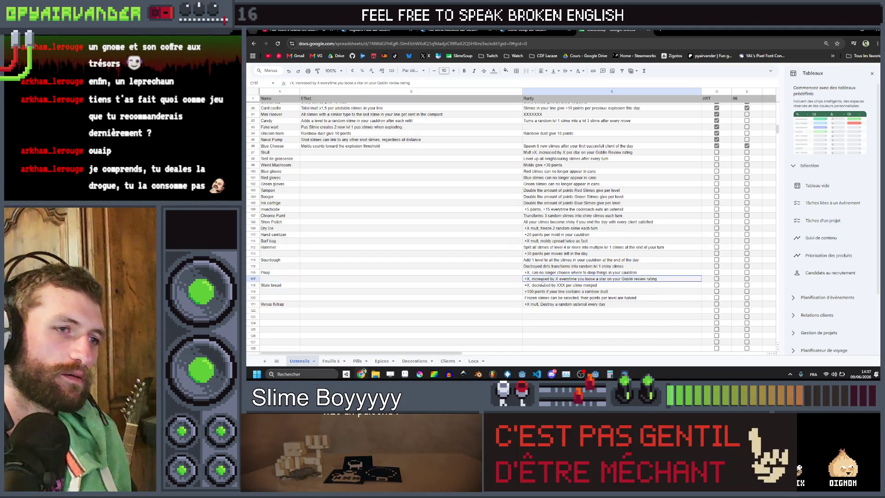
pyautogui.hotkey('shift', 'Home')
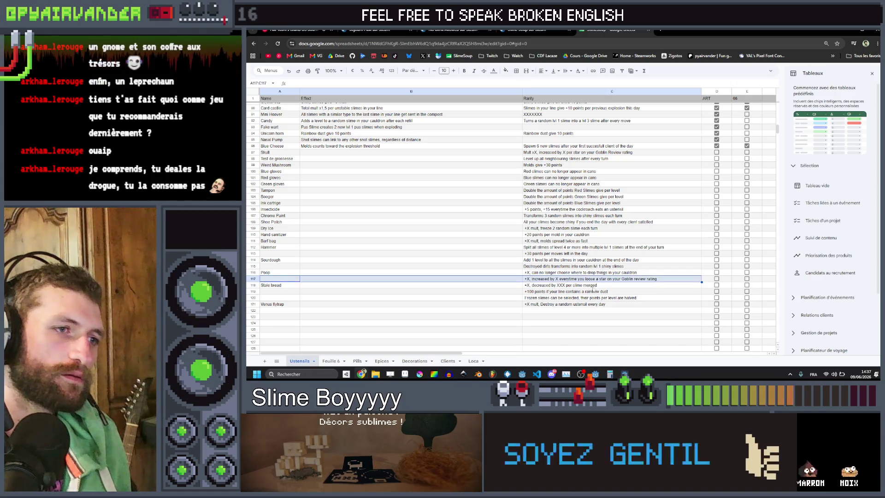
pyautogui.moveTo(593, 291); pyautogui.dragTo(387, 299)
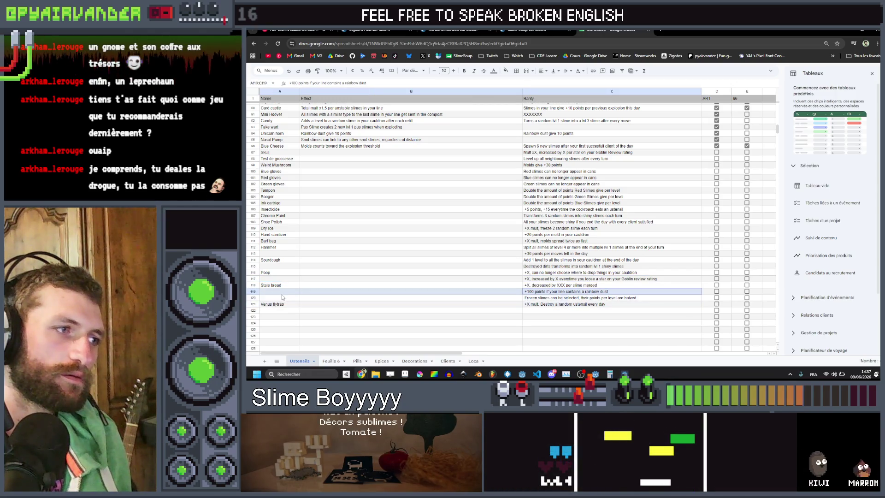
pyautogui.hotkey('shift', 'Up')
pyautogui.click(606, 293)
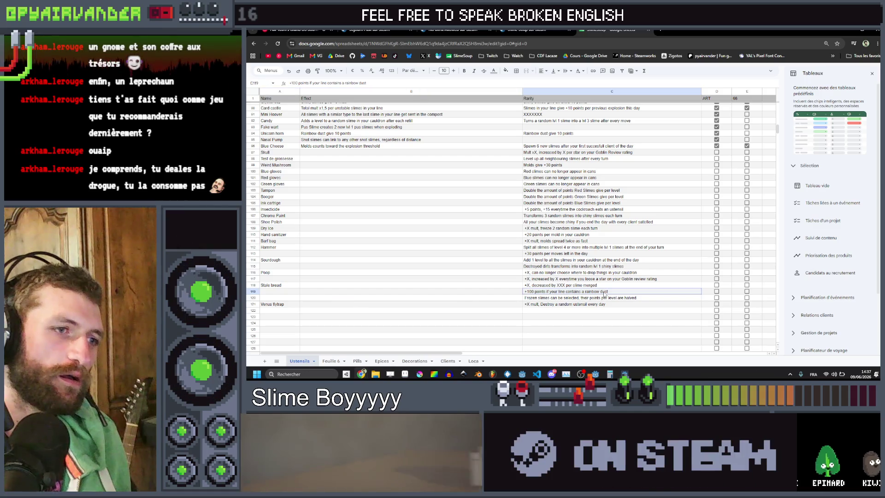
pyautogui.hotkey('shift', 'Left')
pyautogui.hotkey('shift', 'Left')
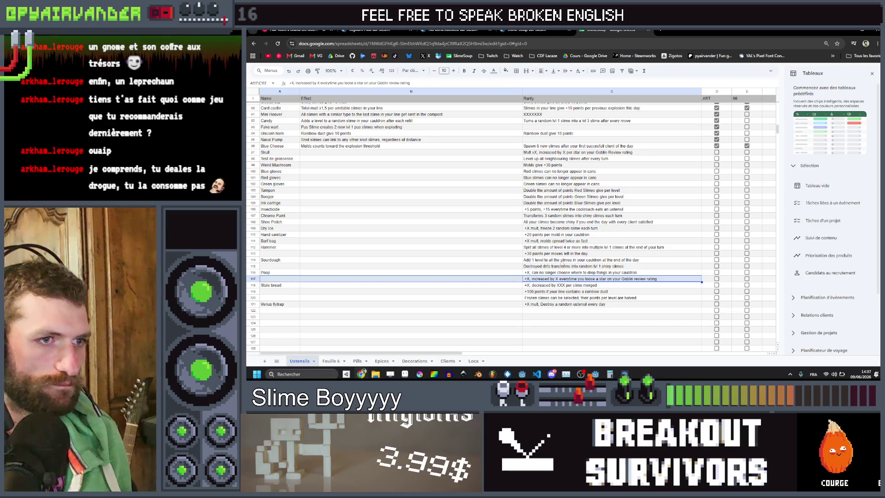
pyautogui.click(287, 267)
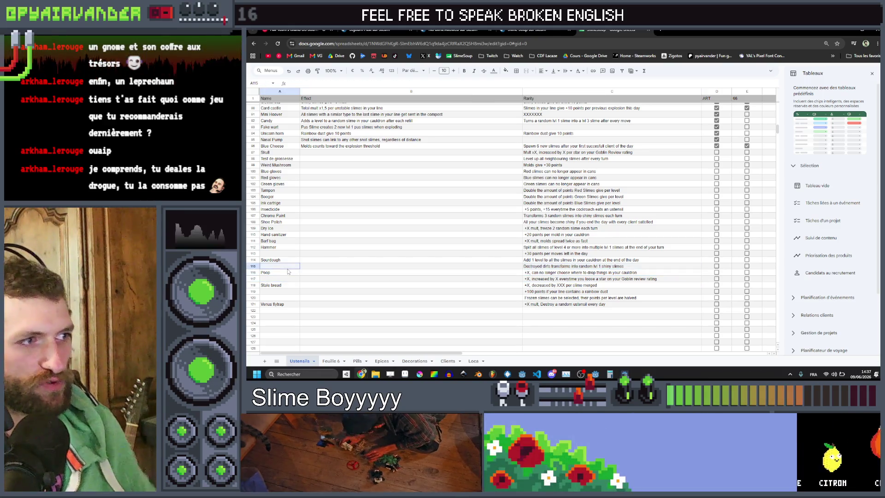
# Step: Name the destroyed-dirts-to-shiny-slimes item in A115 Sponge
pyautogui.doubleClick(287, 268)
pyautogui.write('onge')
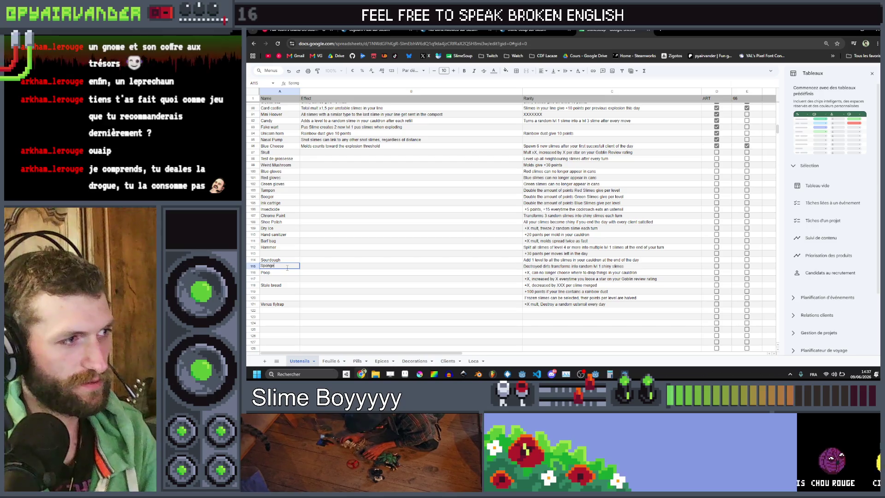
pyautogui.click(357, 261)
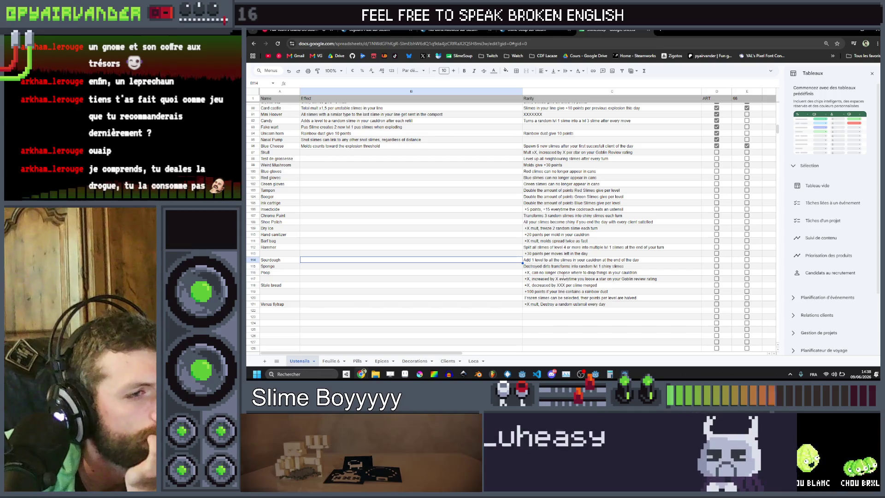
# Step: Select the Goblin review rating effect in row 117 for review
pyautogui.click(554, 280)
pyautogui.moveTo(554, 280); pyautogui.dragTo(482, 276)
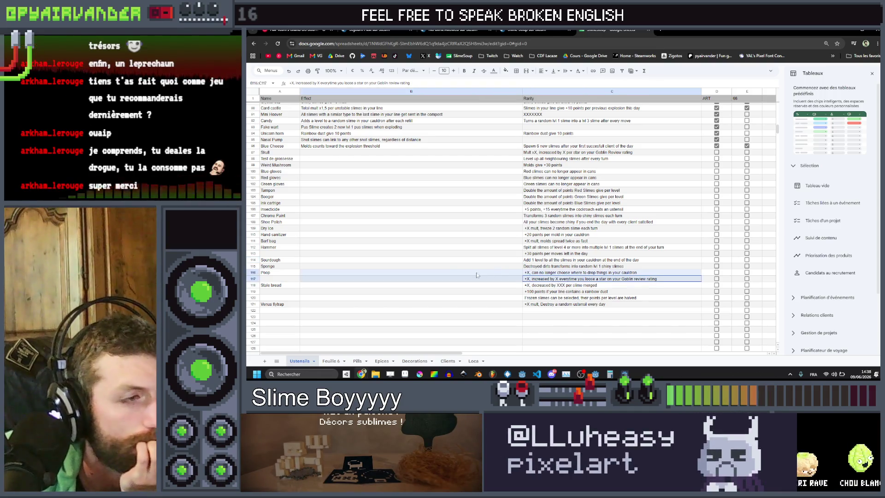
pyautogui.moveTo(278, 278); pyautogui.dragTo(278, 279)
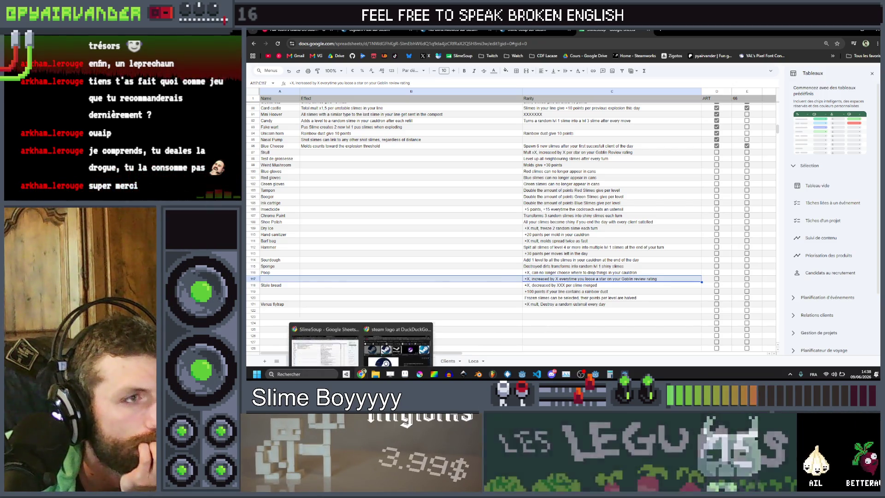
# Step: Switch to the Aseprite ustensil sprite and scroll its Layers panel to the top, reviewing sponge, bread and unicorn layers
pyautogui.click(624, 374)
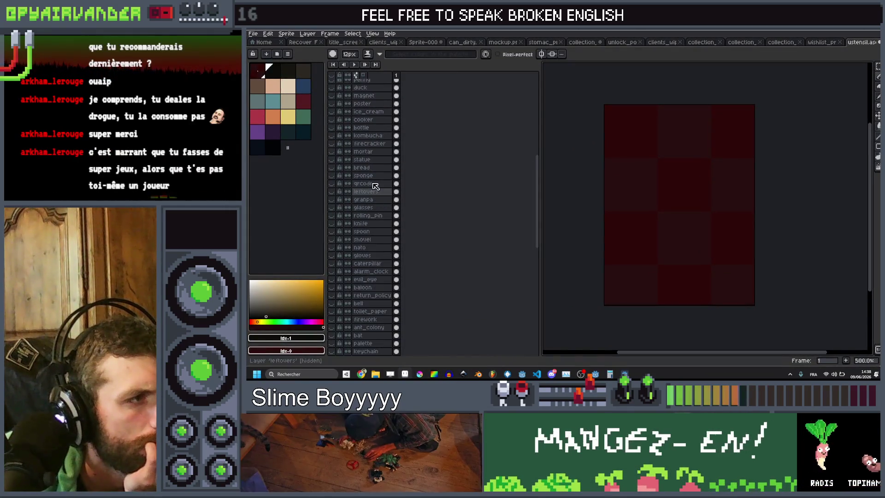
pyautogui.scroll(1, 376, 176)
pyautogui.scroll(2, 375, 177)
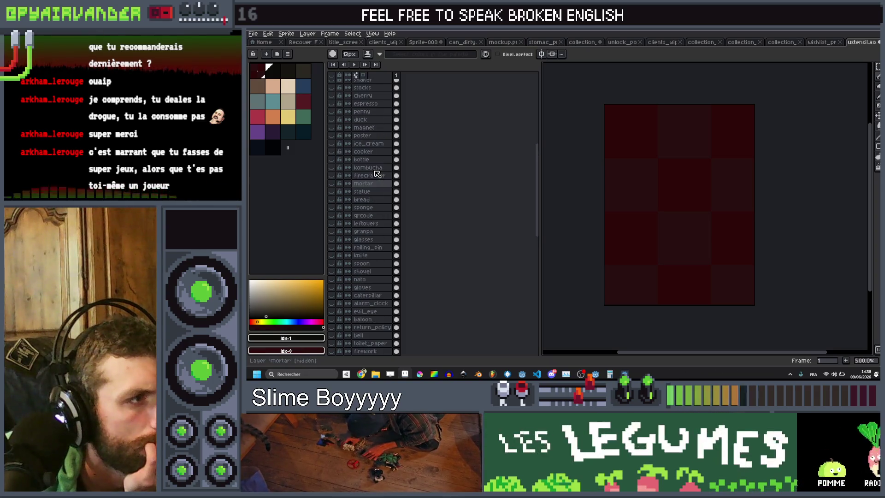
pyautogui.scroll(2, 377, 170)
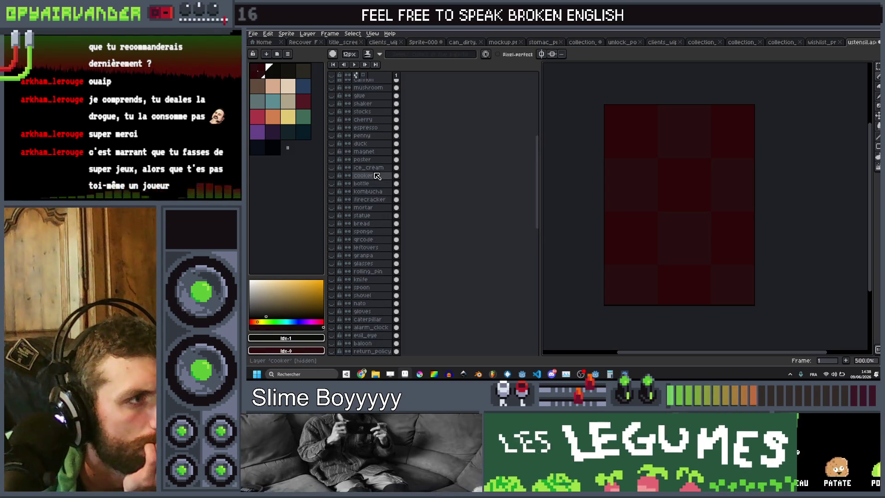
pyautogui.scroll(2, 377, 159)
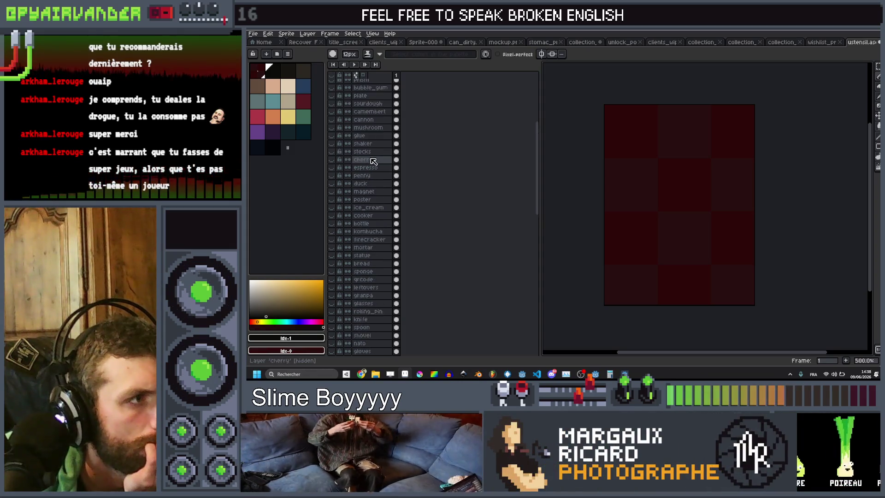
pyautogui.scroll(1, 382, 162)
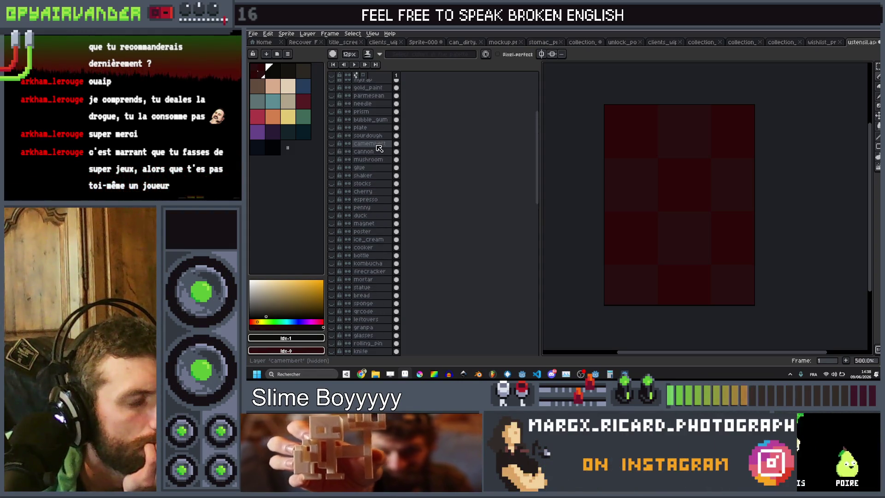
pyautogui.scroll(3, 380, 153)
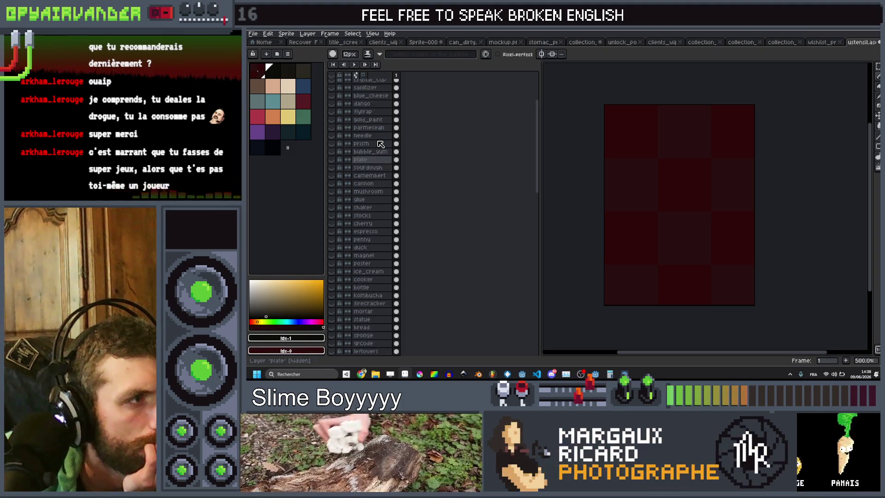
pyautogui.scroll(3, 383, 166)
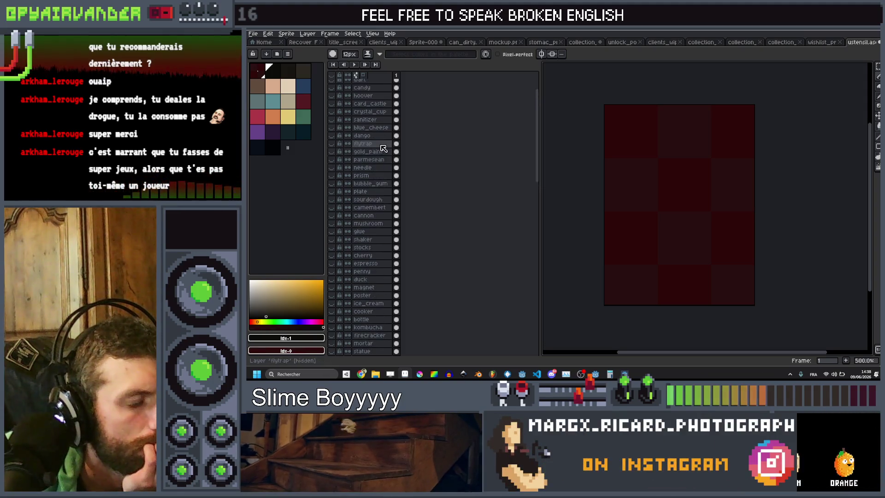
pyautogui.scroll(1, 382, 161)
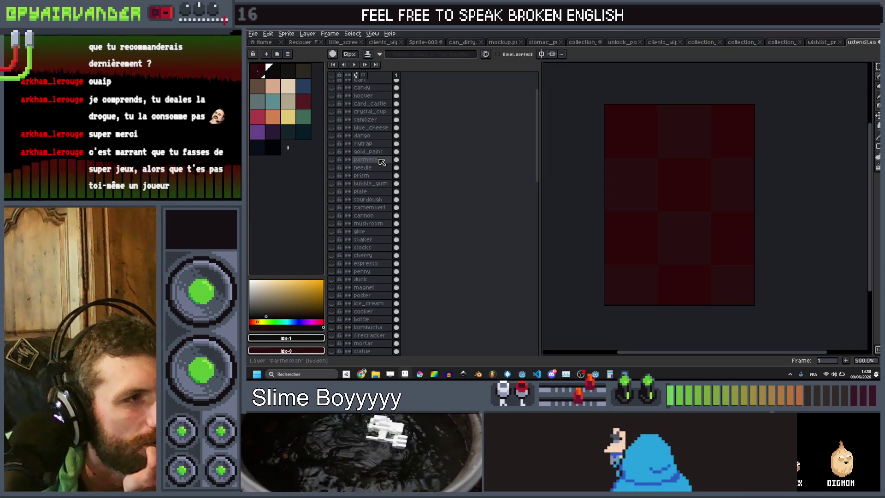
pyautogui.scroll(2, 383, 155)
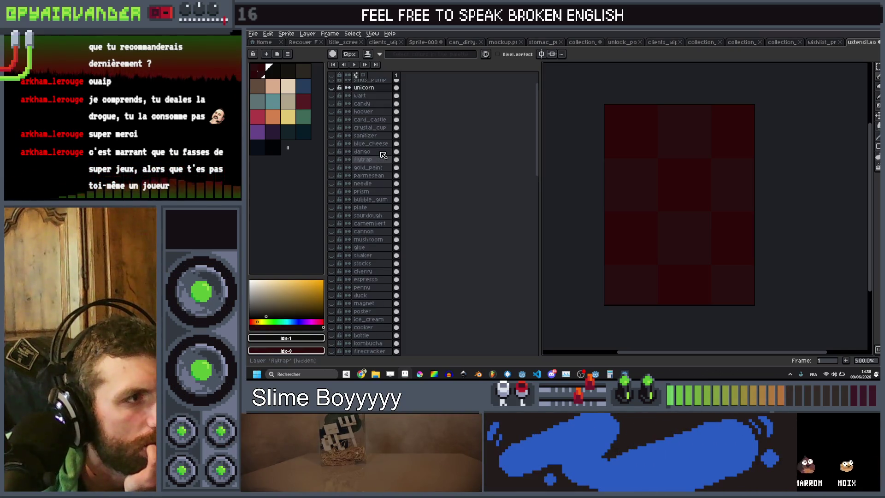
pyautogui.scroll(1, 382, 138)
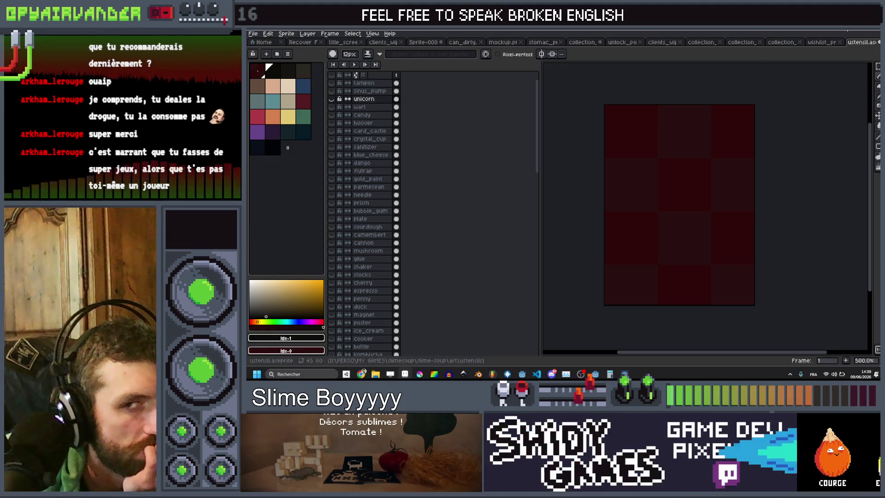
# Step: Minimize Aseprite and select the empty name cell A113 on the Ustensils sheet
pyautogui.click(847, 34)
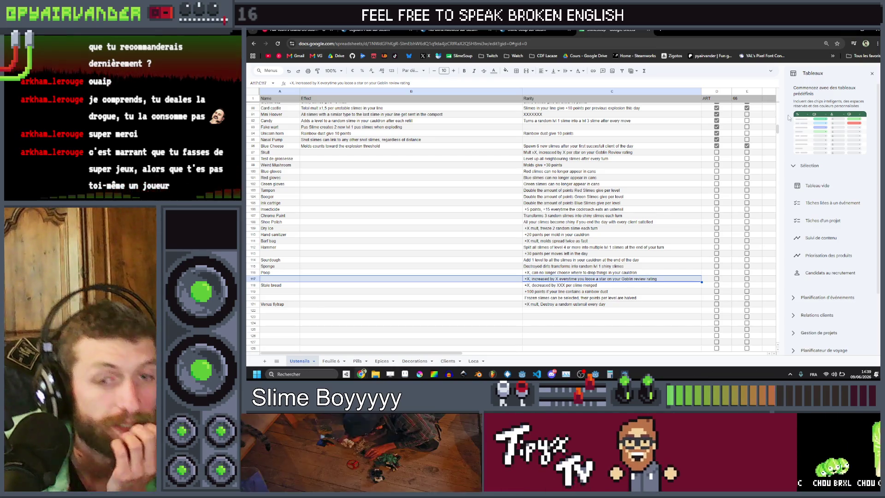
pyautogui.click(817, 185)
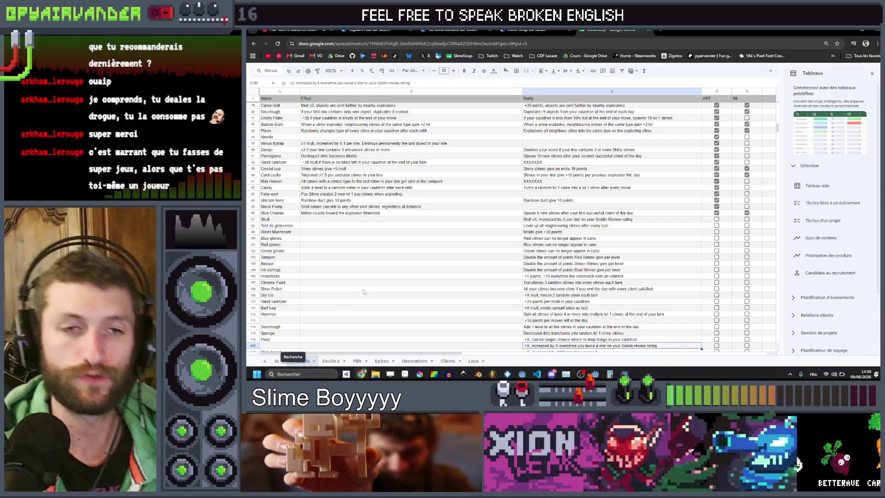
pyautogui.scroll(-5, 295, 227)
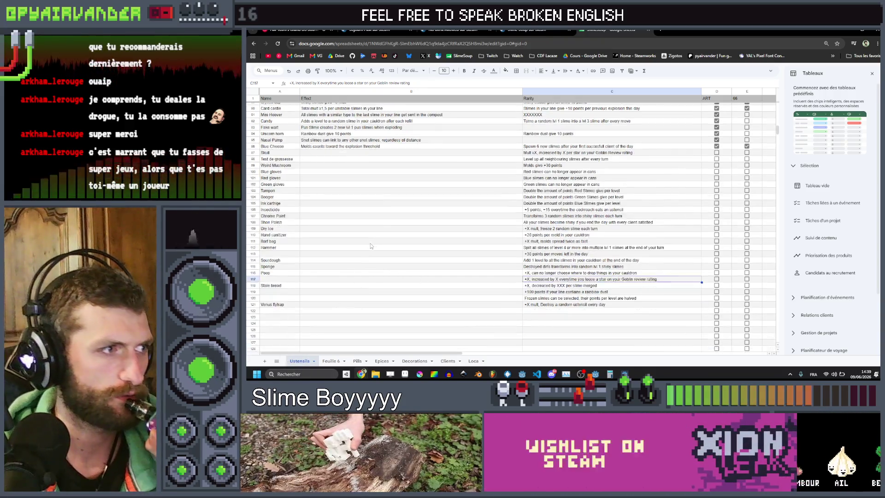
pyautogui.click(295, 221)
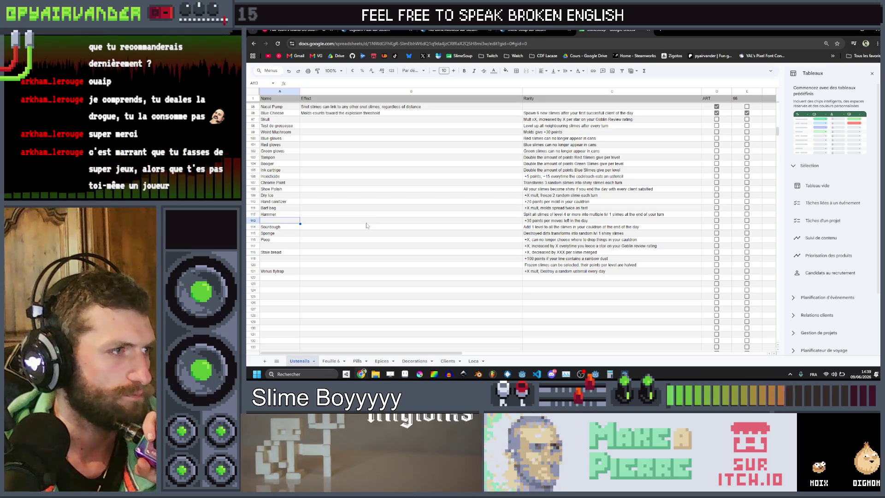
pyautogui.keyDown('shift'); pyautogui.click(367, 221); pyautogui.keyUp('shift')
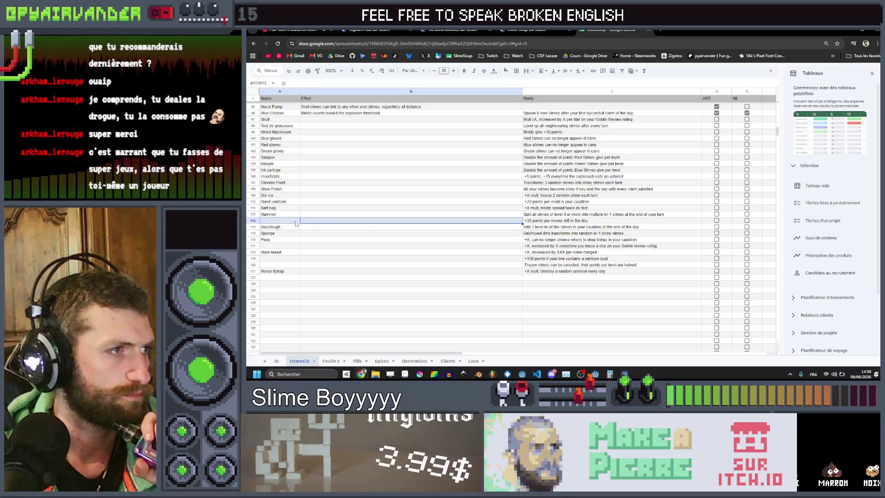
pyautogui.moveTo(312, 223)
pyautogui.mouseDown()
pyautogui.moveTo(599, 230)
pyautogui.moveTo(665, 216)
pyautogui.moveTo(742, 217)
pyautogui.moveTo(403, 228)
pyautogui.moveTo(461, 210)
pyautogui.moveTo(522, 216)
pyautogui.moveTo(289, 225)
pyautogui.mouseUp()
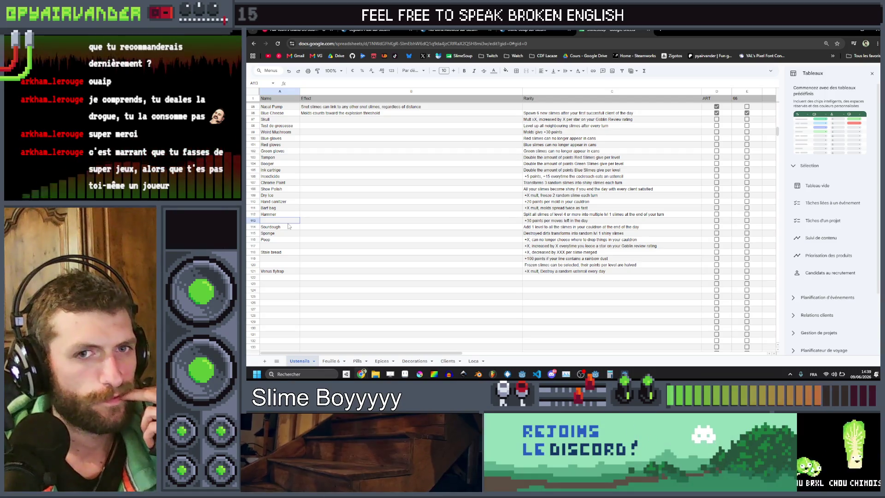
pyautogui.moveTo(303, 218)
pyautogui.mouseDown()
pyautogui.moveTo(530, 233)
pyautogui.moveTo(380, 241)
pyautogui.moveTo(293, 224)
pyautogui.mouseUp()
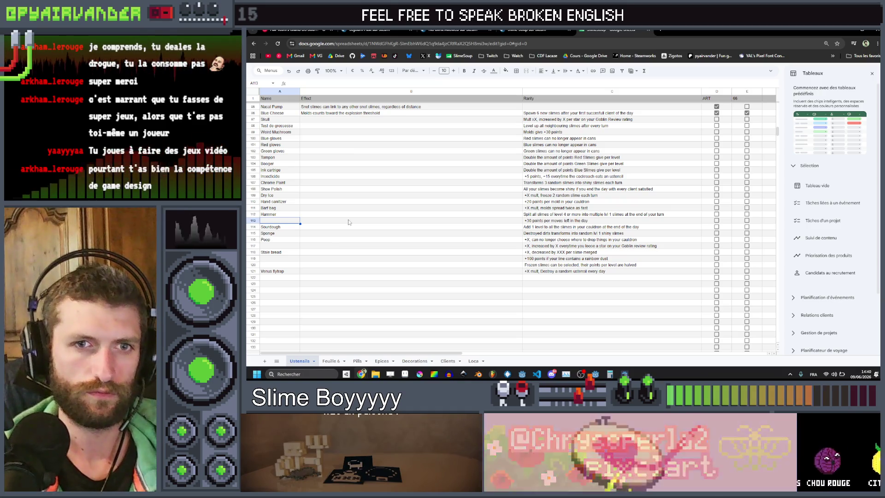
pyautogui.moveTo(349, 219)
pyautogui.mouseDown()
pyautogui.moveTo(461, 230)
pyautogui.moveTo(639, 225)
pyautogui.moveTo(416, 239)
pyautogui.mouseUp()
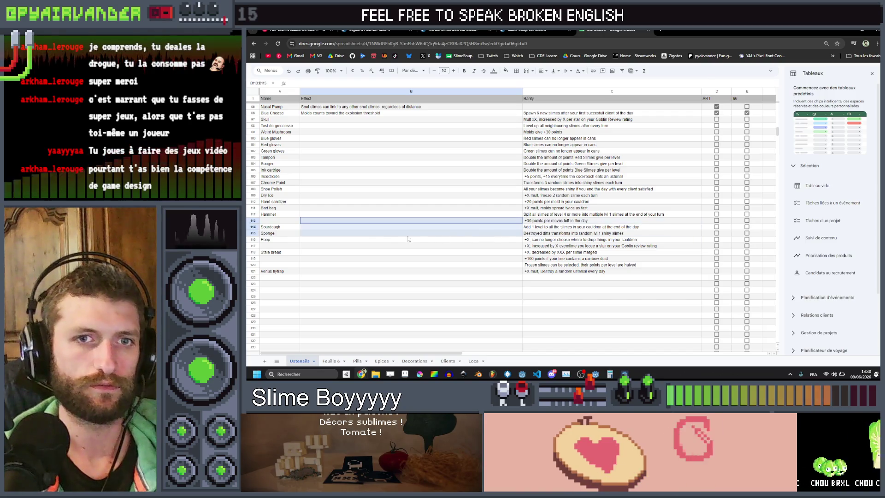
pyautogui.moveTo(359, 236)
pyautogui.mouseDown()
pyautogui.moveTo(596, 224)
pyautogui.moveTo(276, 223)
pyautogui.moveTo(549, 221)
pyautogui.moveTo(313, 224)
pyautogui.moveTo(544, 234)
pyautogui.moveTo(544, 223)
pyautogui.moveTo(310, 237)
pyautogui.moveTo(280, 222)
pyautogui.mouseUp()
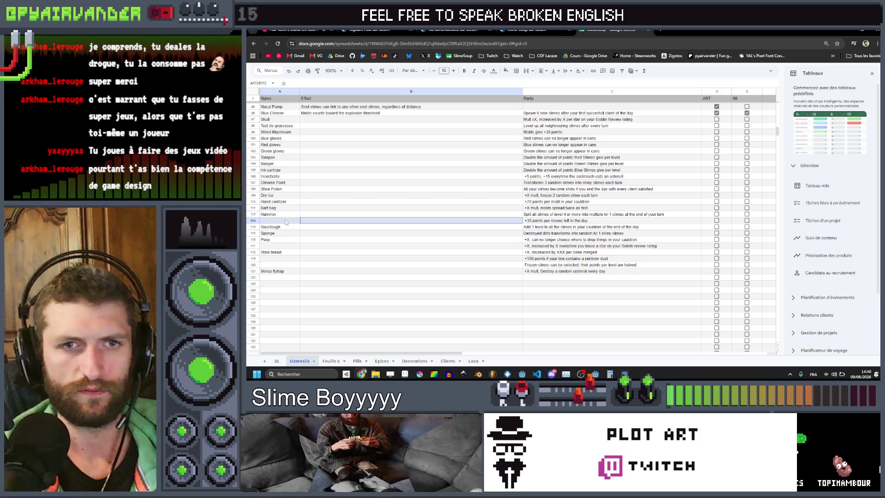
pyautogui.click(356, 248)
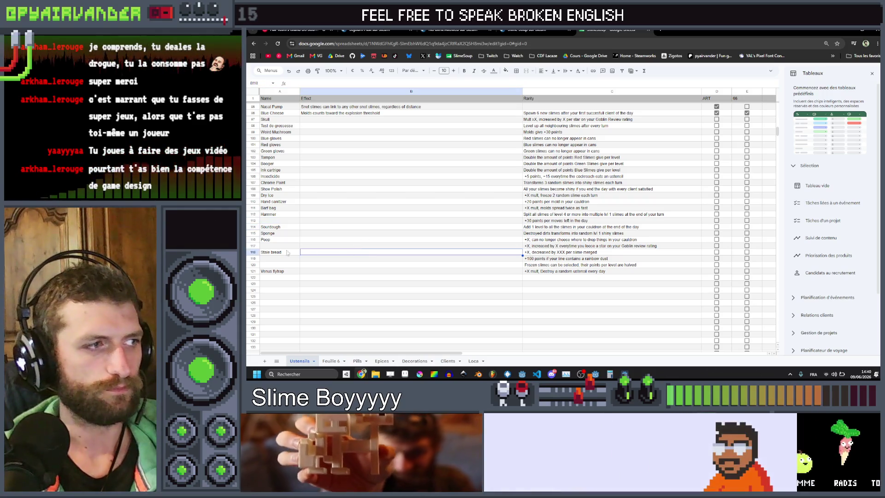
pyautogui.press('Left')
pyautogui.click(354, 249)
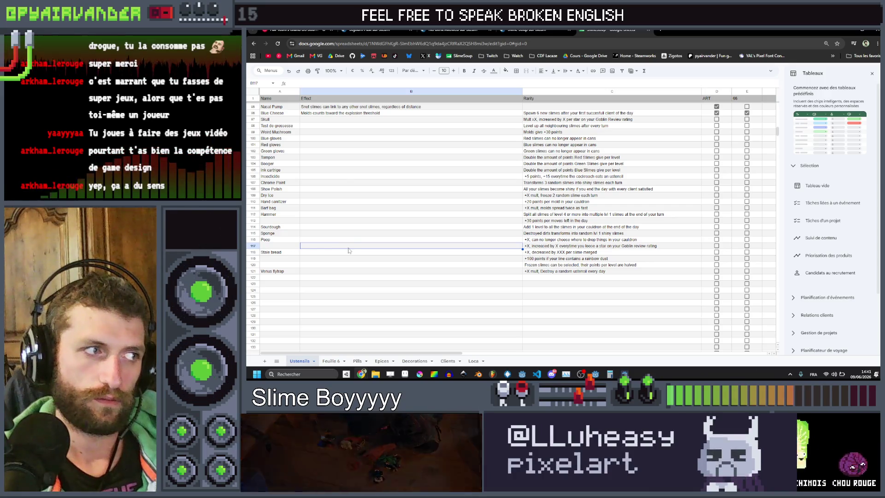
pyautogui.click(351, 249)
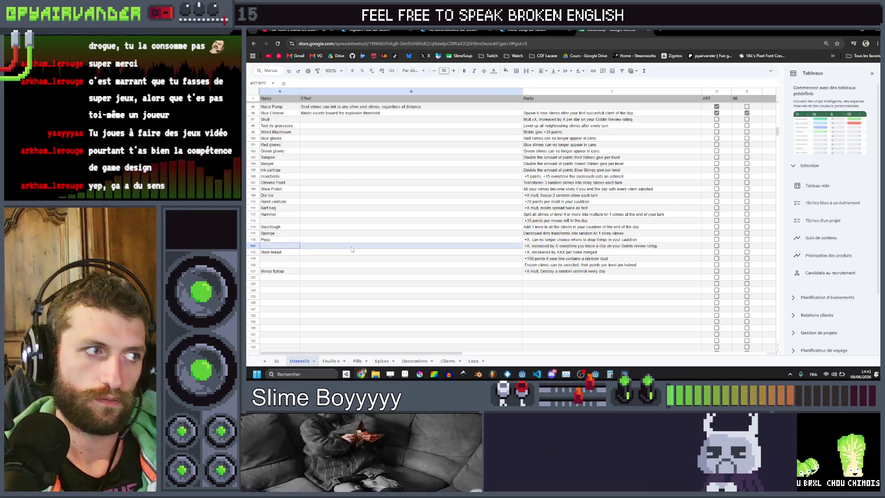
pyautogui.click(274, 259)
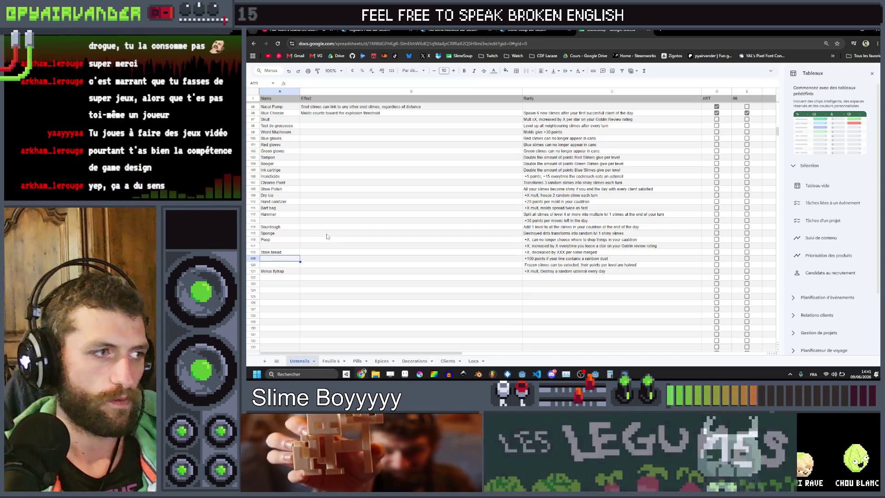
pyautogui.click(327, 240)
pyautogui.click(316, 247)
pyautogui.moveTo(279, 220); pyautogui.dragTo(531, 221)
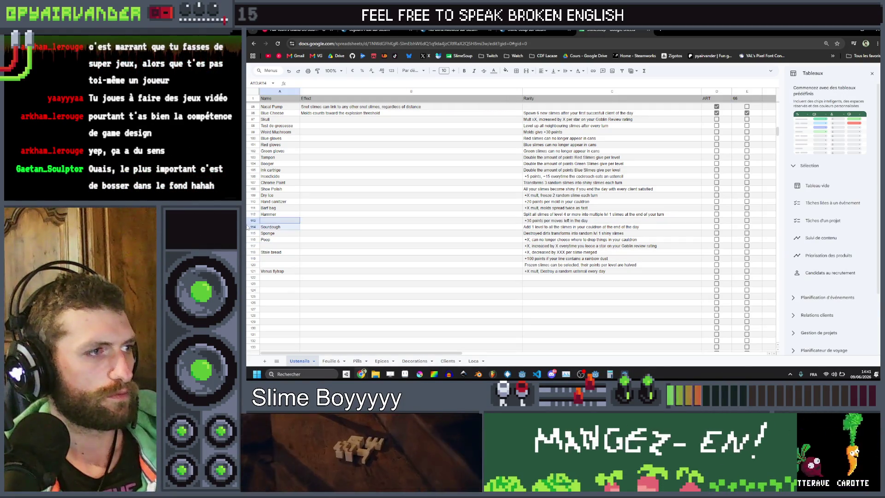
pyautogui.moveTo(278, 219)
pyautogui.mouseDown()
pyautogui.moveTo(396, 228)
pyautogui.moveTo(553, 222)
pyautogui.moveTo(467, 232)
pyautogui.moveTo(277, 224)
pyautogui.moveTo(610, 246)
pyautogui.mouseUp()
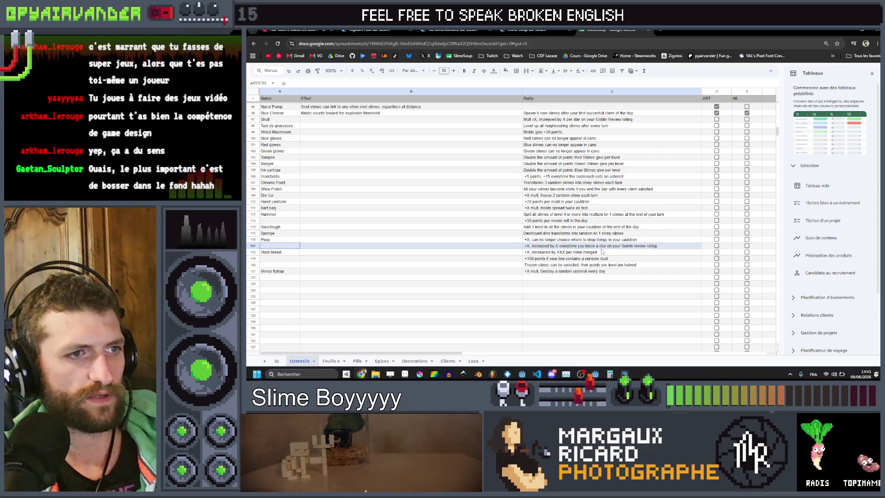
pyautogui.moveTo(402, 249); pyautogui.dragTo(285, 248)
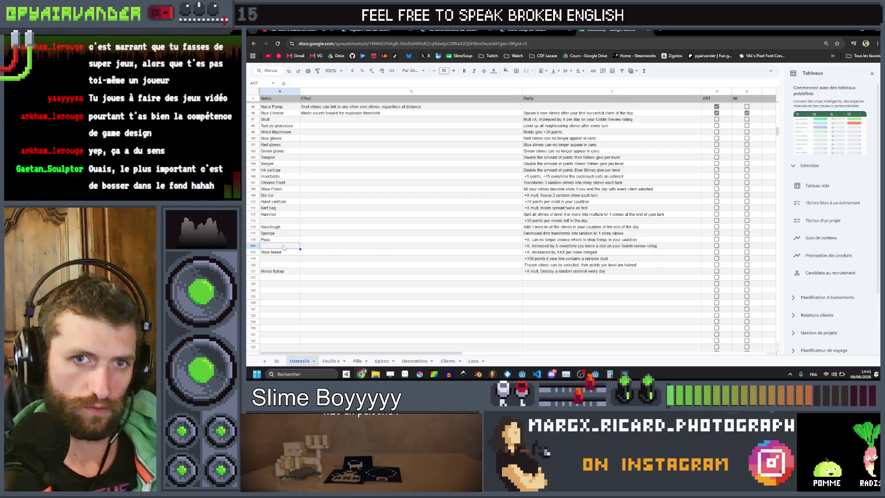